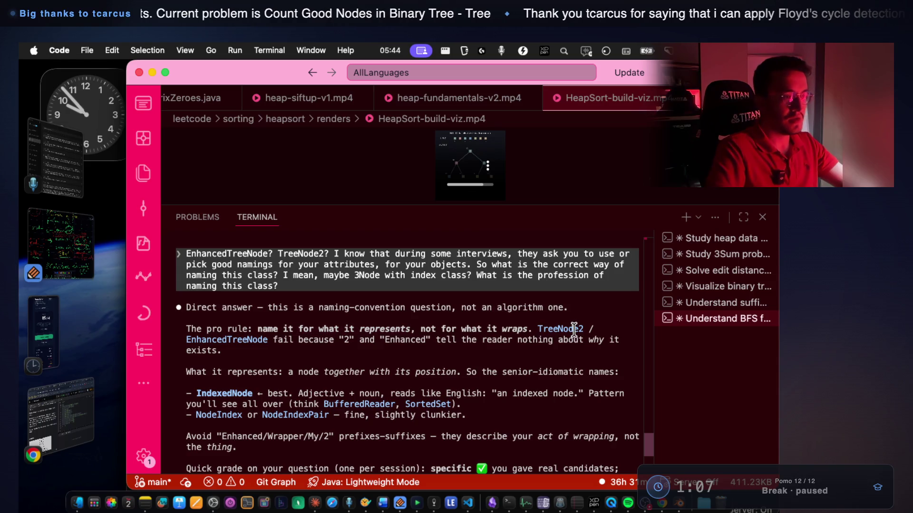
Read Claude's reply on why EnhancedTreeNode is a weak name and what the node represents
double_click(246, 342)
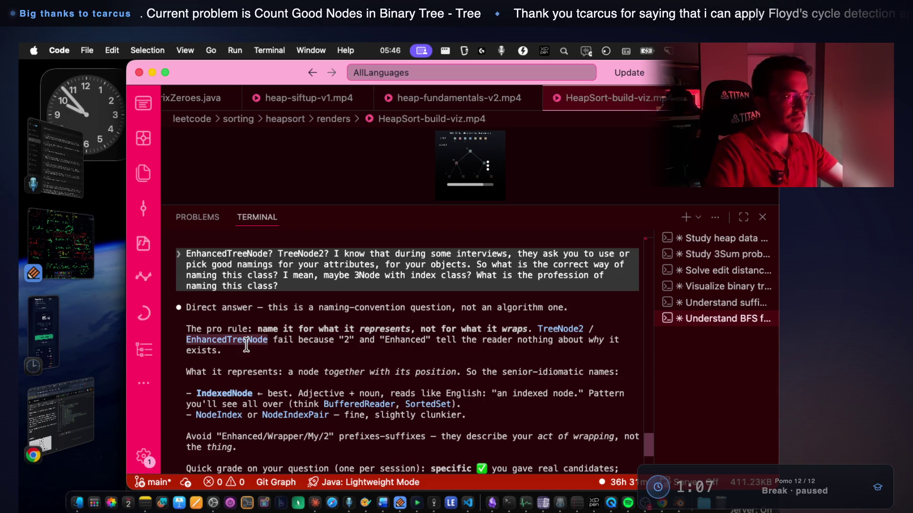
left_click_drag(298, 341, 332, 342)
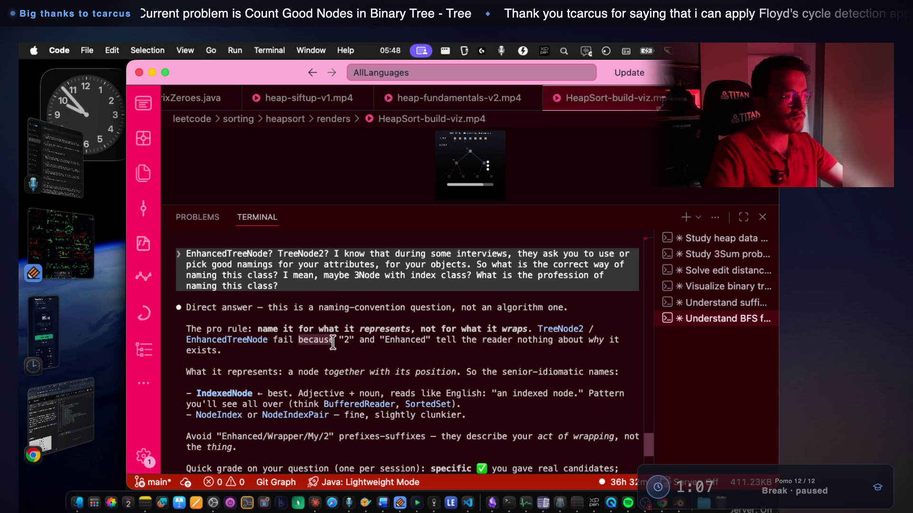
left_click_drag(427, 340, 380, 340)
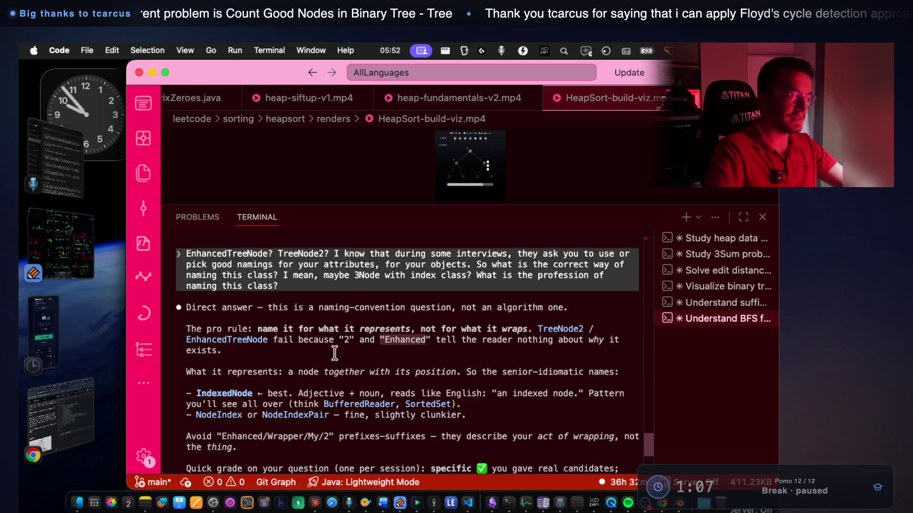
left_click_drag(224, 372, 616, 370)
scroll(475, 328, "down", 3)
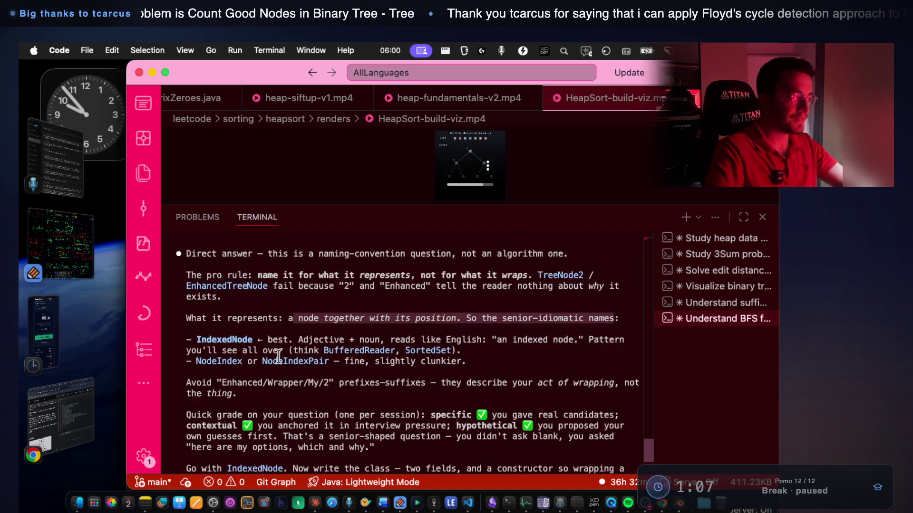
Read the suggested name IndexedNode and the BufferedReader and SortedSet naming examples
double_click(214, 339)
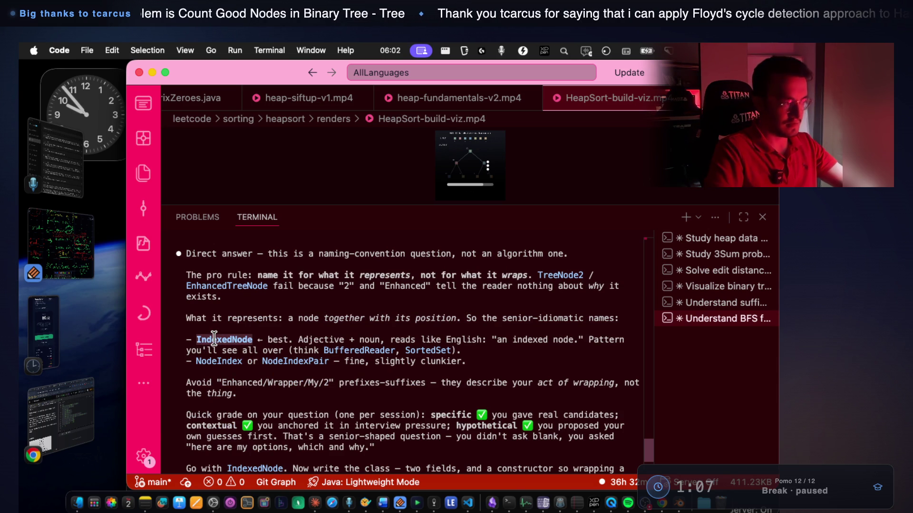
double_click(311, 339)
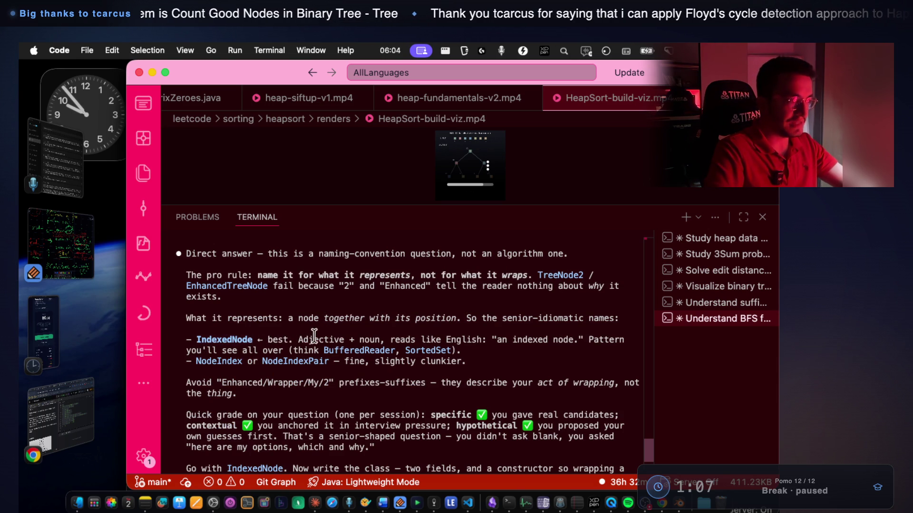
left_click(360, 335)
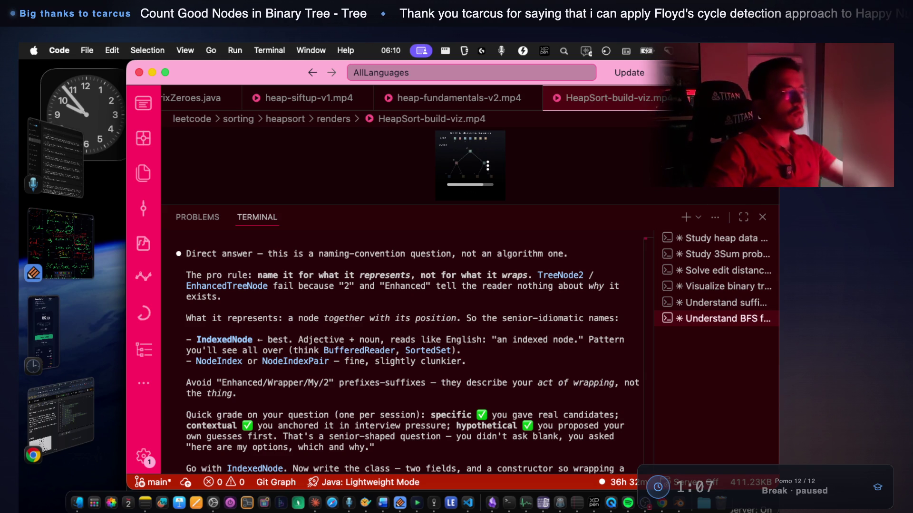
double_click(359, 350)
double_click(444, 351)
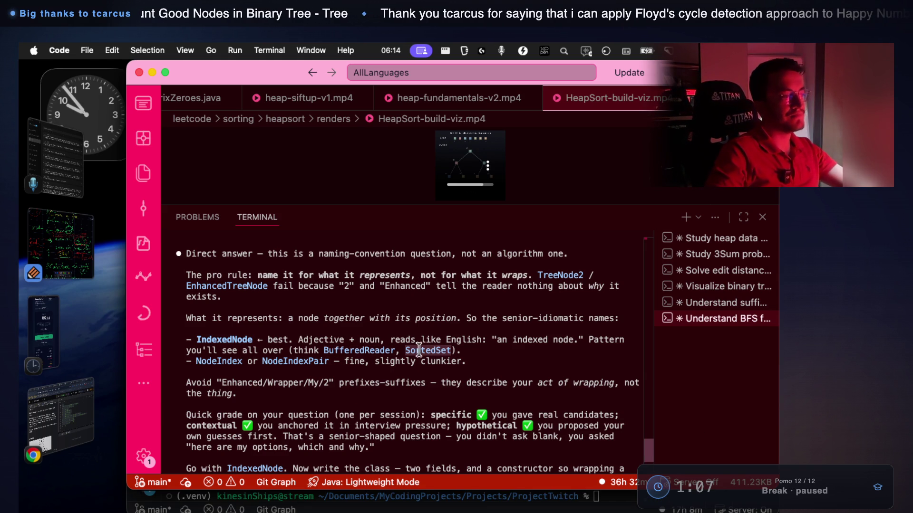
Screenshot the naming advice text recommending IndexedNode
left_click(271, 356)
key("super+shift+4")
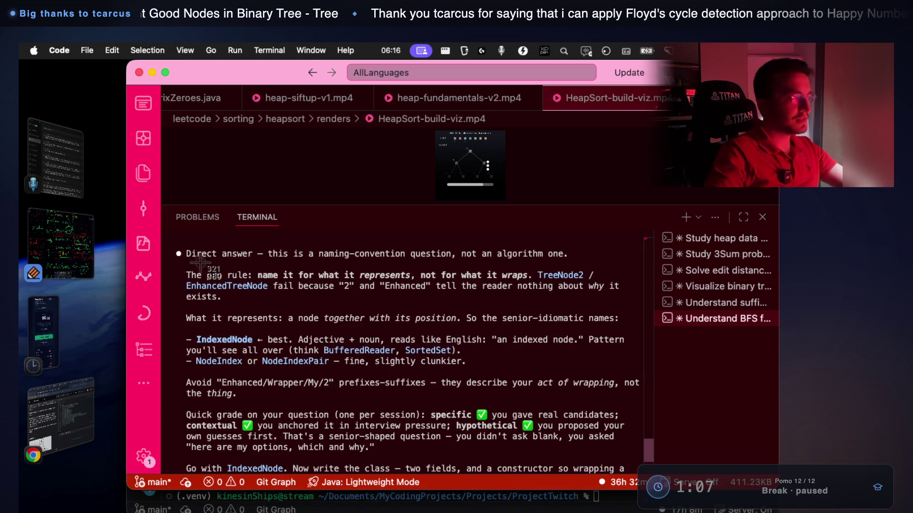
mouse_move(172, 234)
left_mouse_down()
mouse_move(680, 362)
mouse_move(668, 380)
mouse_move(650, 383)
left_mouse_up()
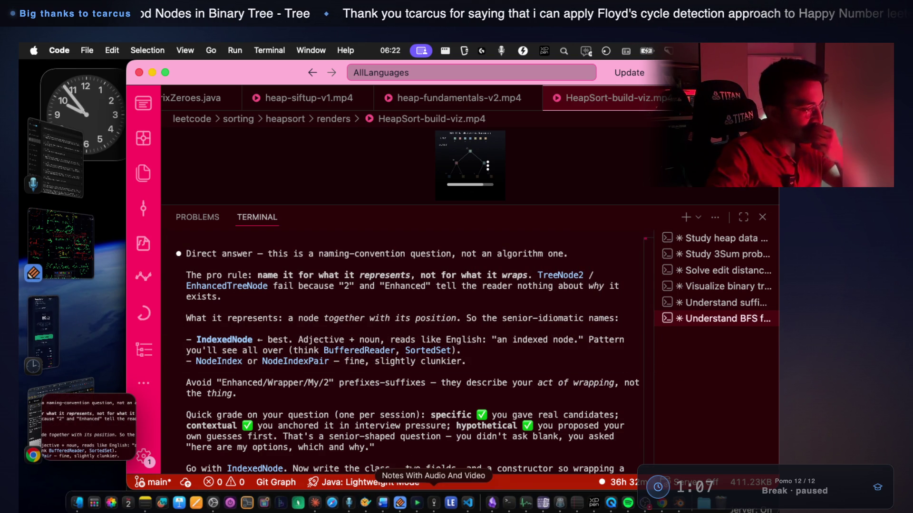
Glance at the notes app, then return to the VS Code terminal
left_click(434, 503)
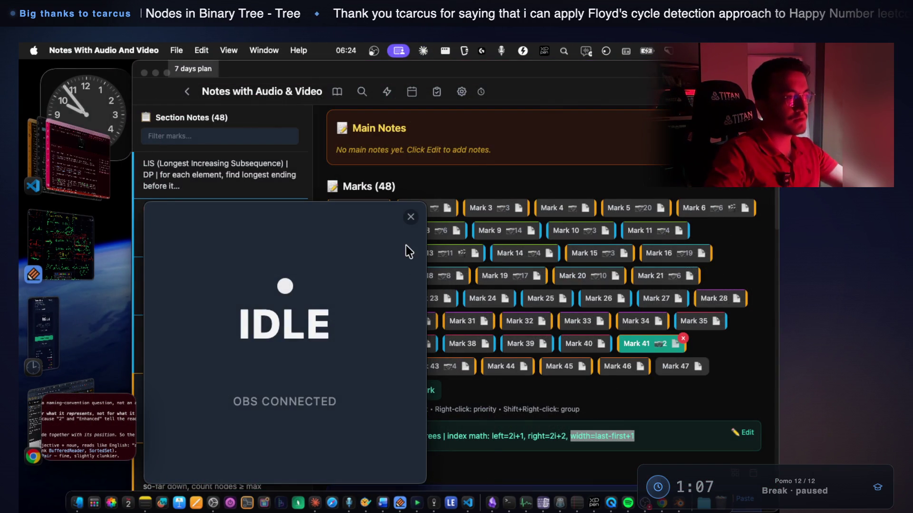
left_click(409, 224)
scroll(407, 468, "down", 5)
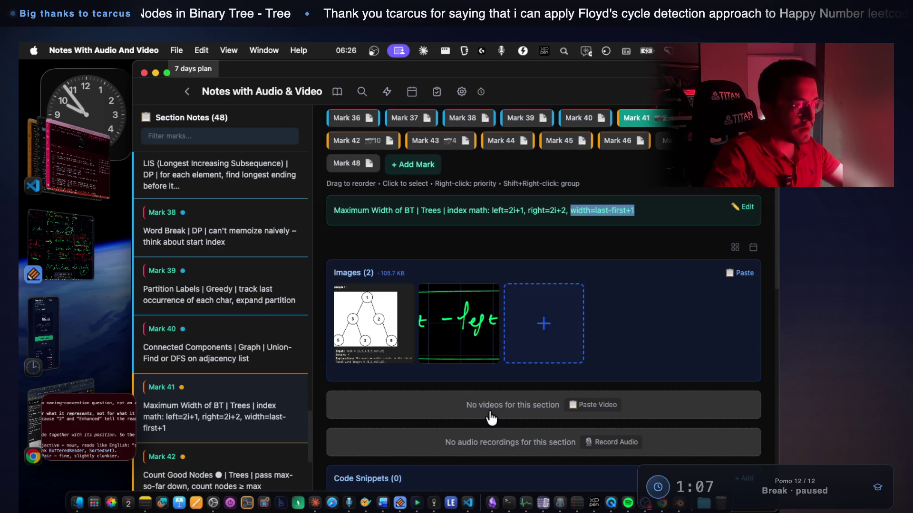
left_click(96, 168)
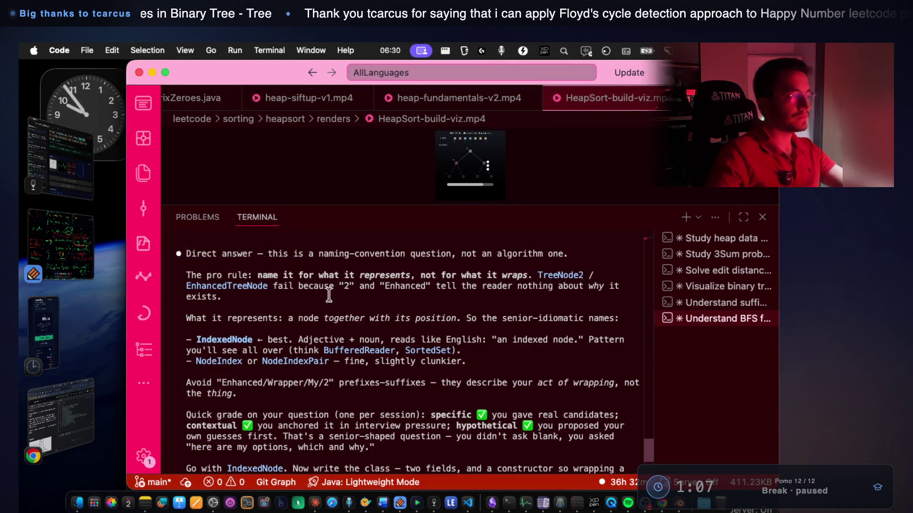
Recheck the earlier reply text about Enhanced versus IndexedNode
scroll(376, 345, "down", 4)
left_click_drag(222, 295, 261, 291)
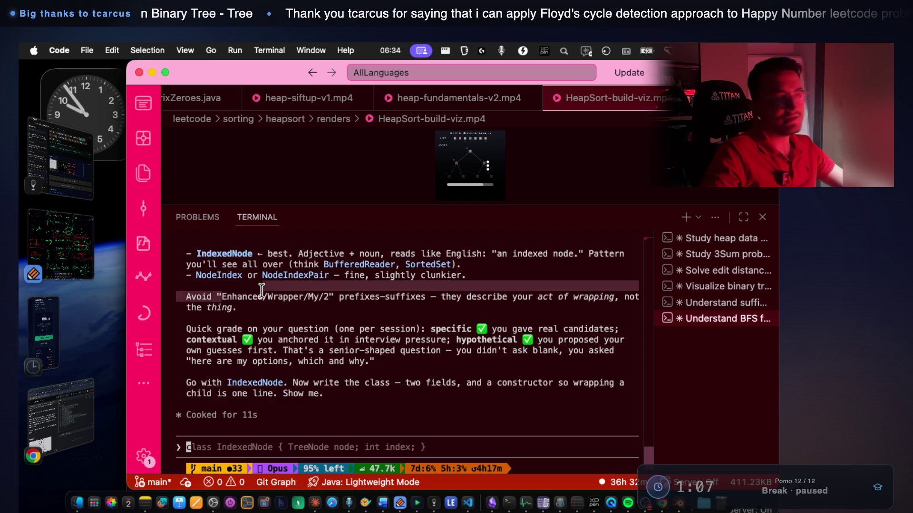
scroll(261, 291, "up", 5)
double_click(235, 350)
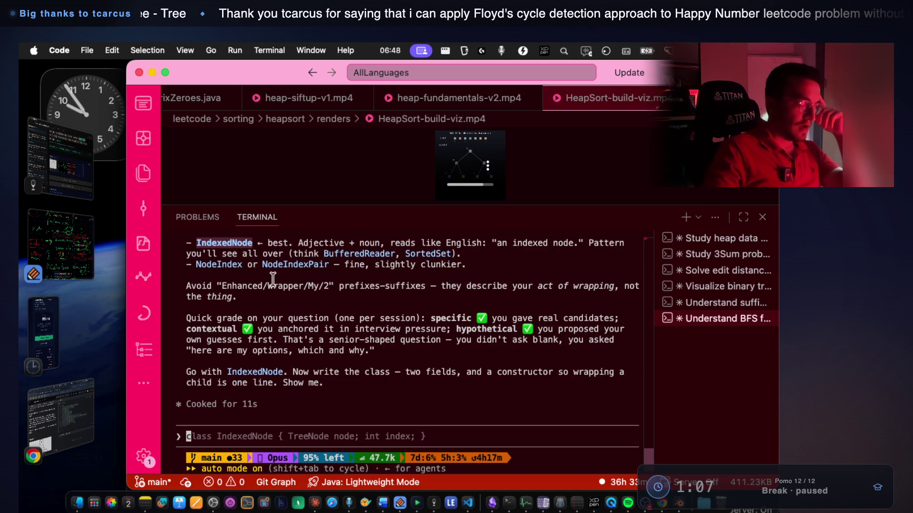
Read the quick-grade line, including the 'anchored in interview pressure' phrase
left_click_drag(221, 286, 260, 286)
left_click_drag(217, 318, 327, 318)
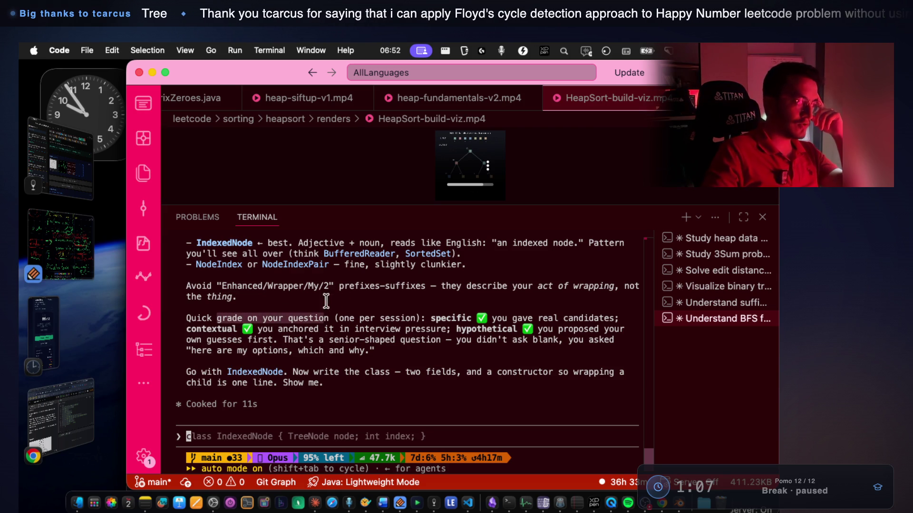
left_click_drag(494, 317, 613, 318)
left_click_drag(202, 329, 441, 329)
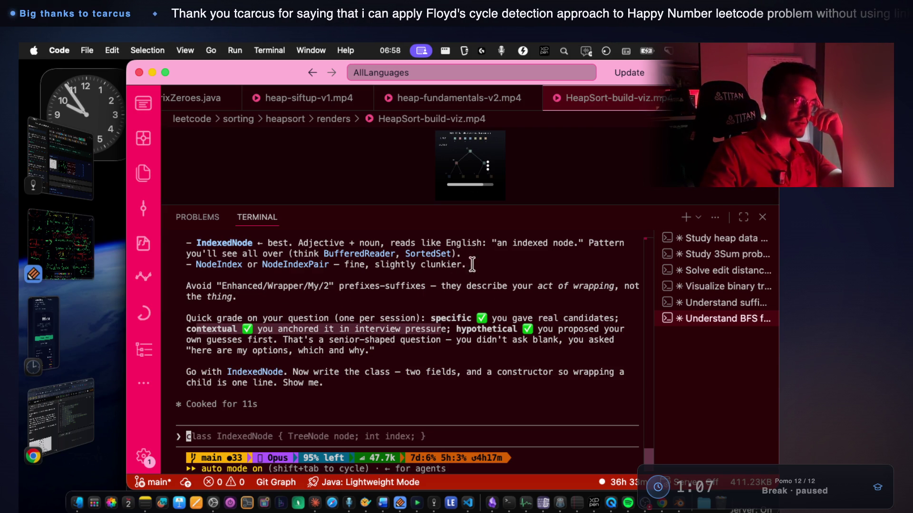
left_click(497, 328)
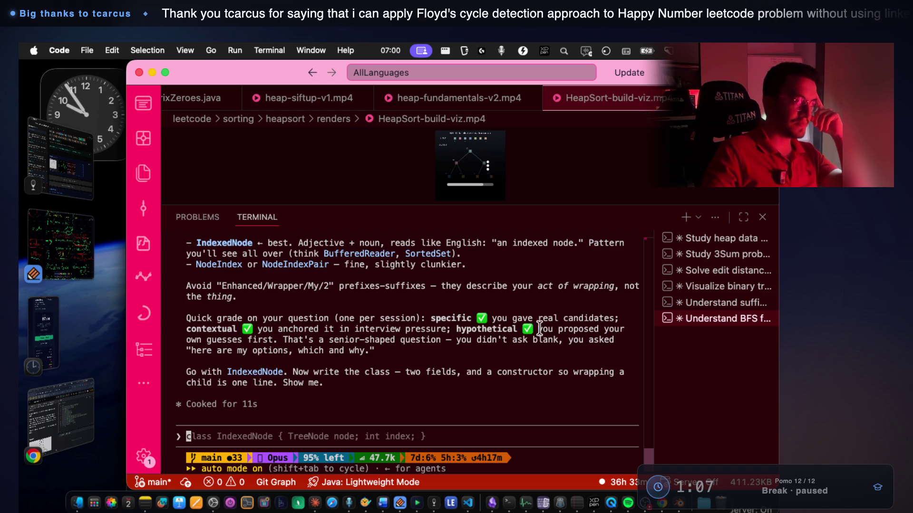
Finish the grade feedback on proposing guesses first, then bring up the Notability notes
double_click(567, 329)
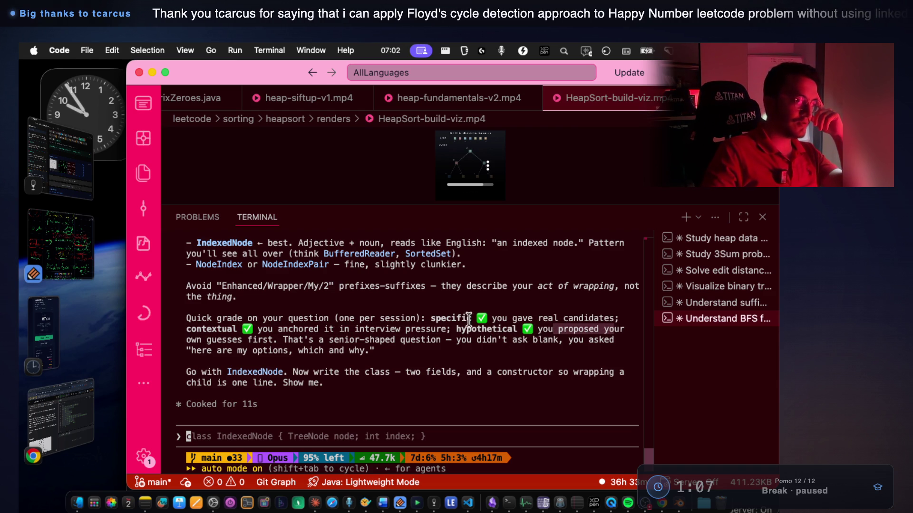
left_click(208, 338)
mouse_move(208, 338)
left_mouse_down()
mouse_move(438, 339)
mouse_move(456, 394)
left_mouse_up()
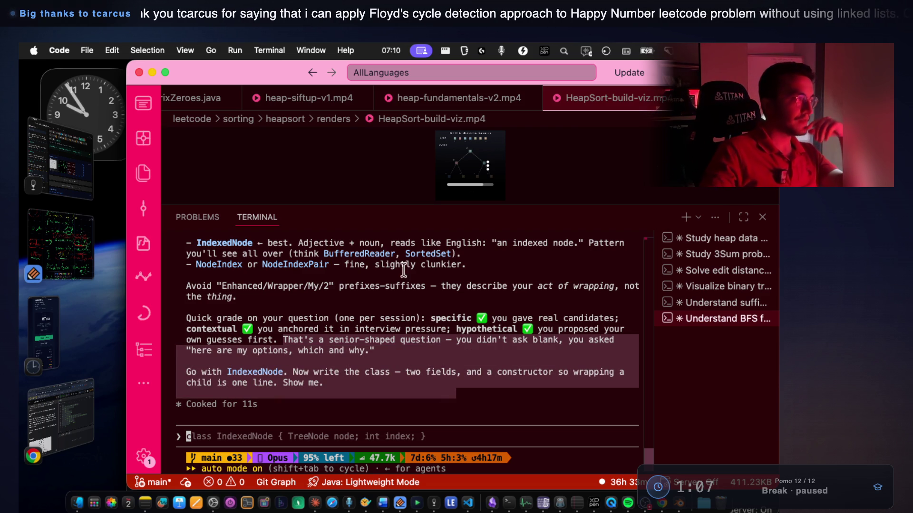
left_click(75, 243)
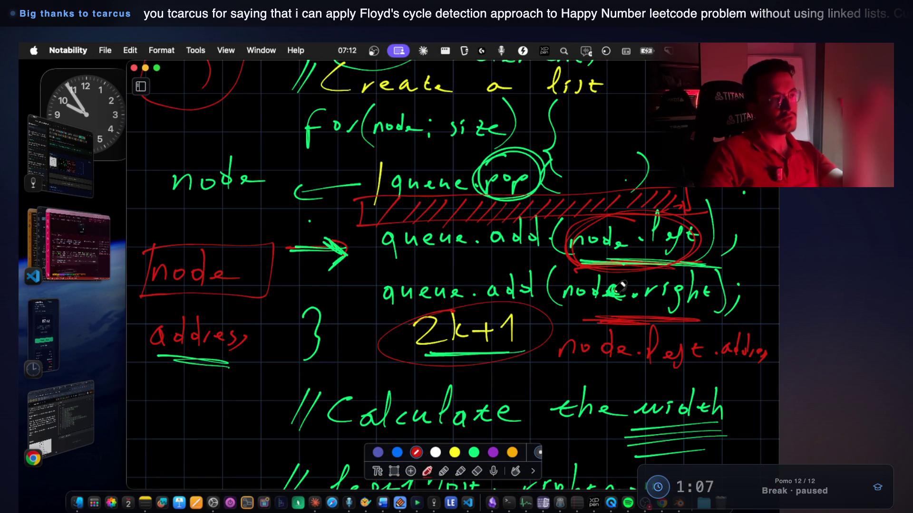
Screenshot the handwritten queue and width notes and paste them into Mark 41's images
key("super+shift+4")
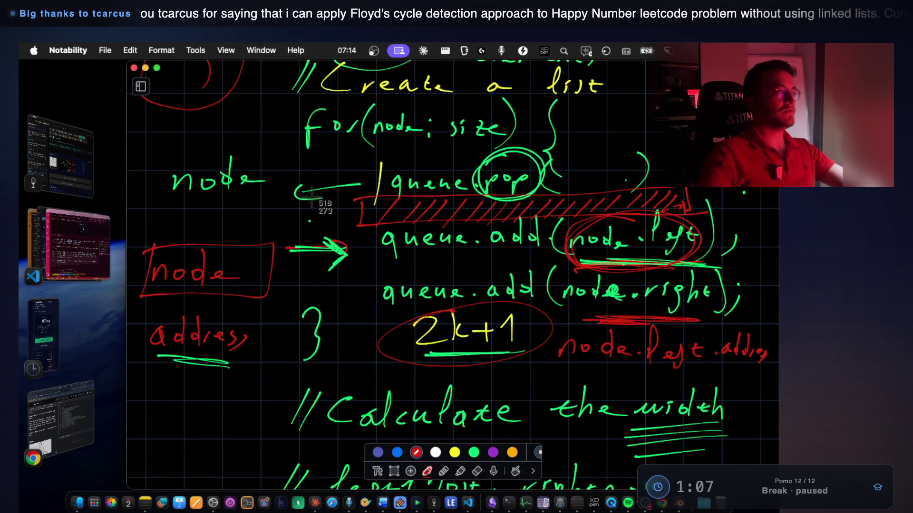
mouse_move(118, 58)
left_mouse_down()
mouse_move(651, 449)
mouse_move(726, 481)
mouse_move(773, 482)
left_mouse_up()
left_click(60, 152)
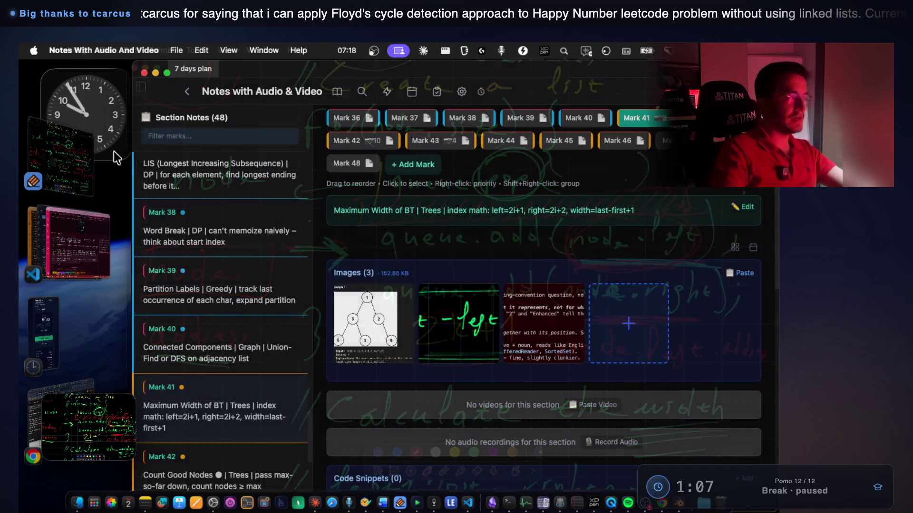
key("super+v")
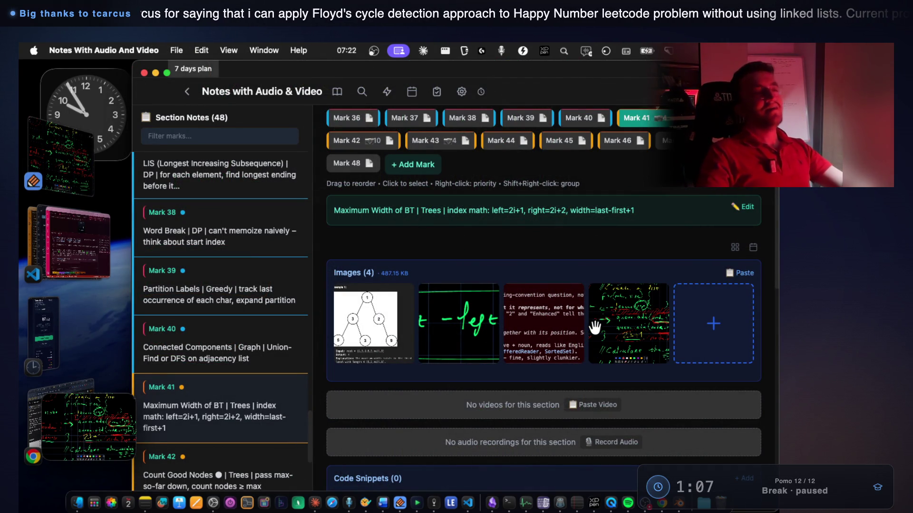
Preview the pasted screenshot at full size, then return to VS Code
left_click(640, 330)
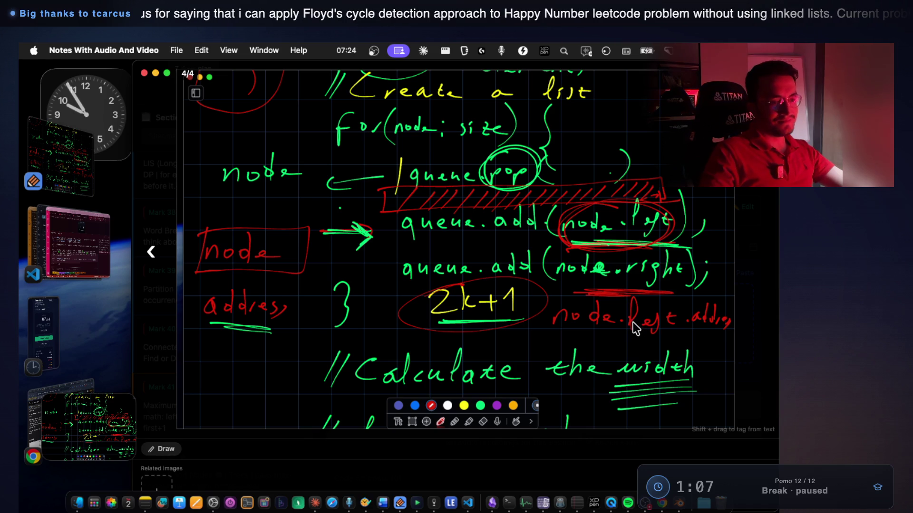
key("Escape")
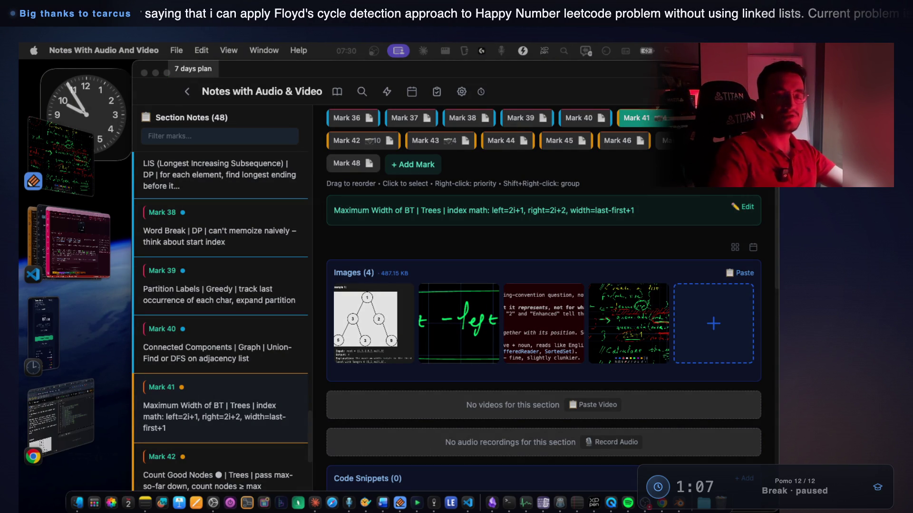
left_click(75, 221)
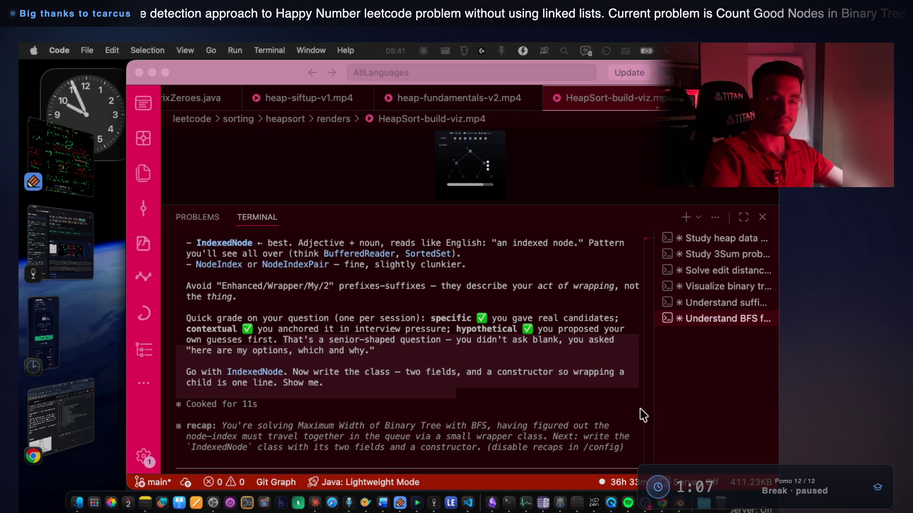
Scroll back up through the IndexedNode naming reply, then switch to the notes app
left_click(295, 335)
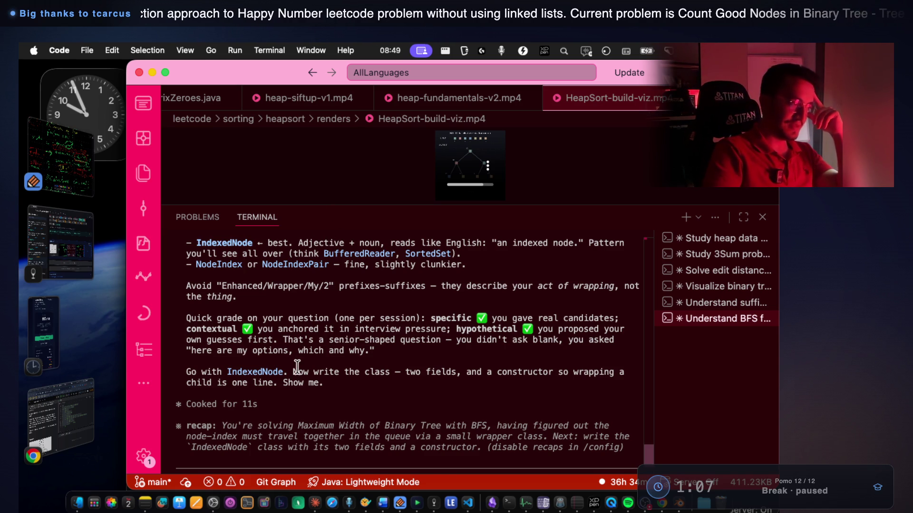
scroll(380, 356, "up", 3)
left_click(434, 503)
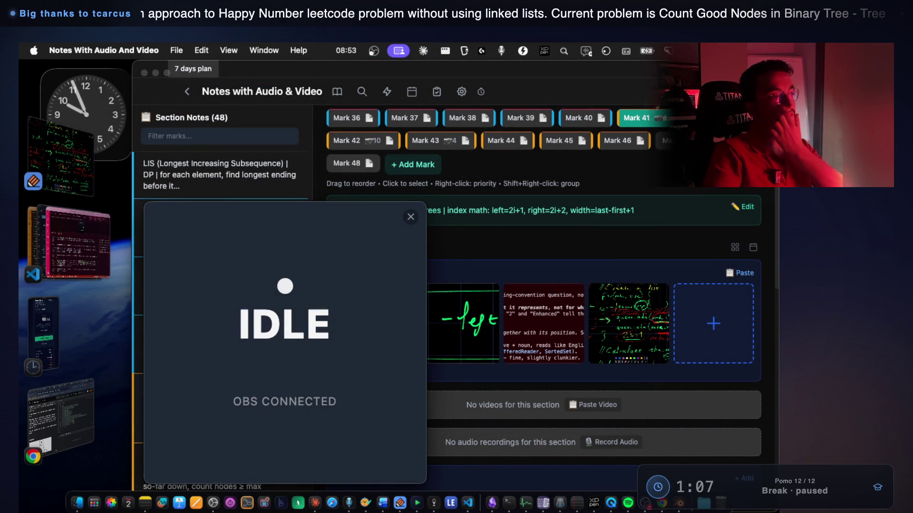
Open Mark 40 and select its Connected Components description line, then return to VS Code
left_click(402, 216)
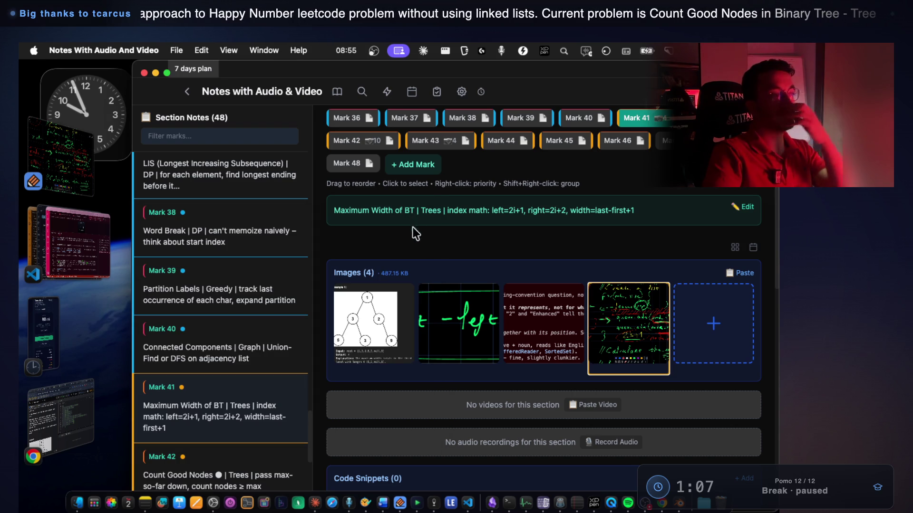
scroll(458, 244, "up", 2)
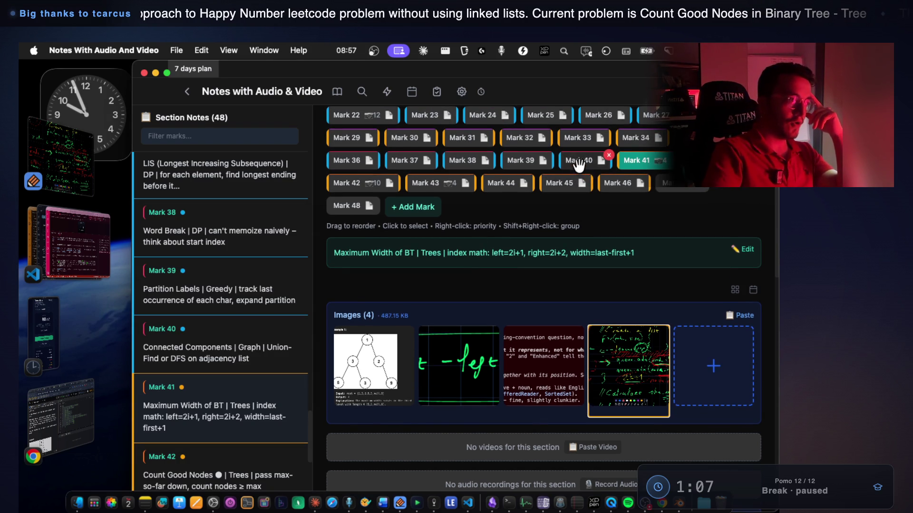
left_click(579, 161)
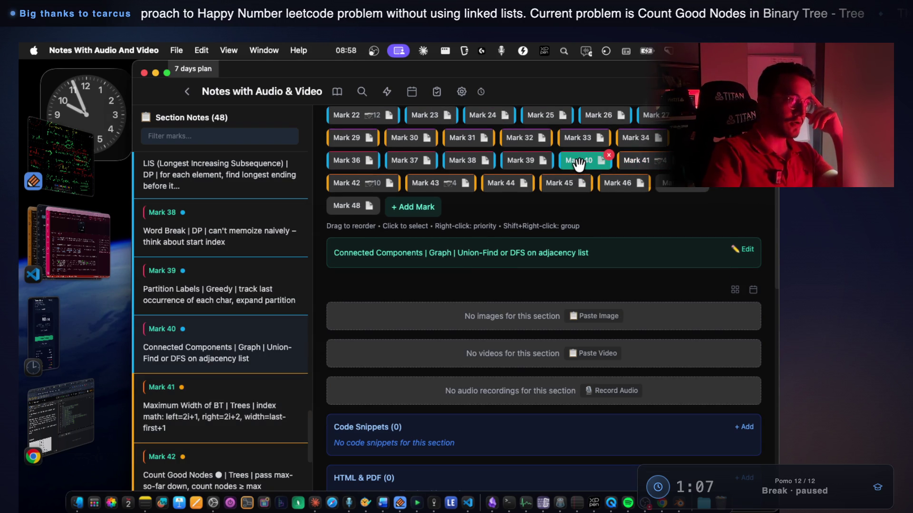
triple_click(590, 254)
mouse_move(524, 245)
left_mouse_down()
mouse_move(475, 256)
mouse_move(342, 256)
left_mouse_up()
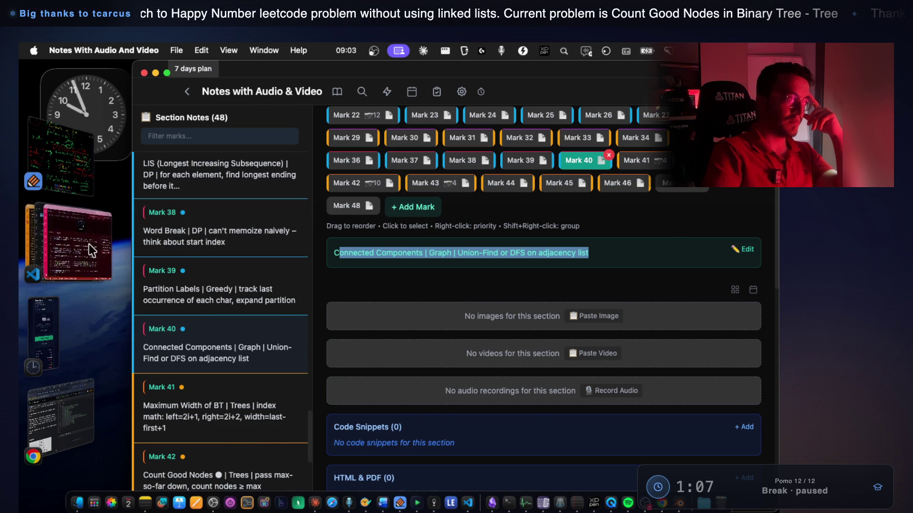
left_click(89, 243)
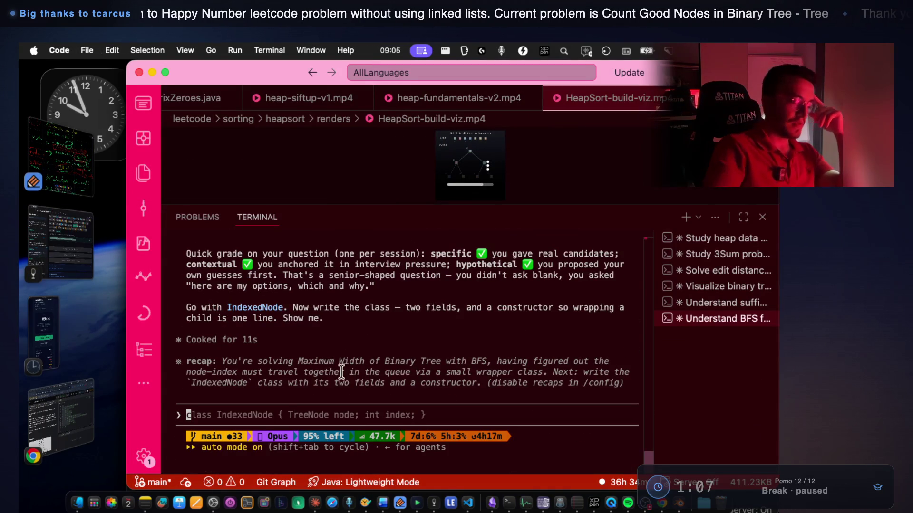
Dictate and send Claude a request to save study progress in a folder before a break
key("fn")
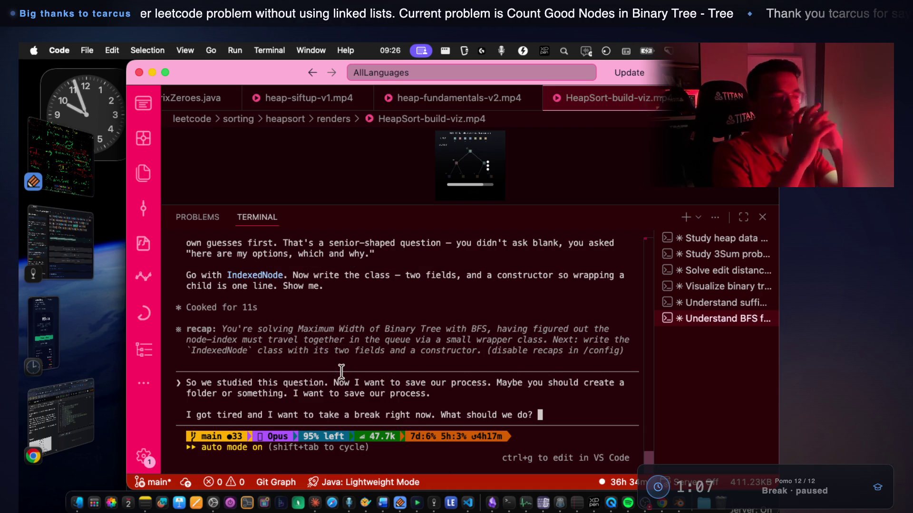
key("Return")
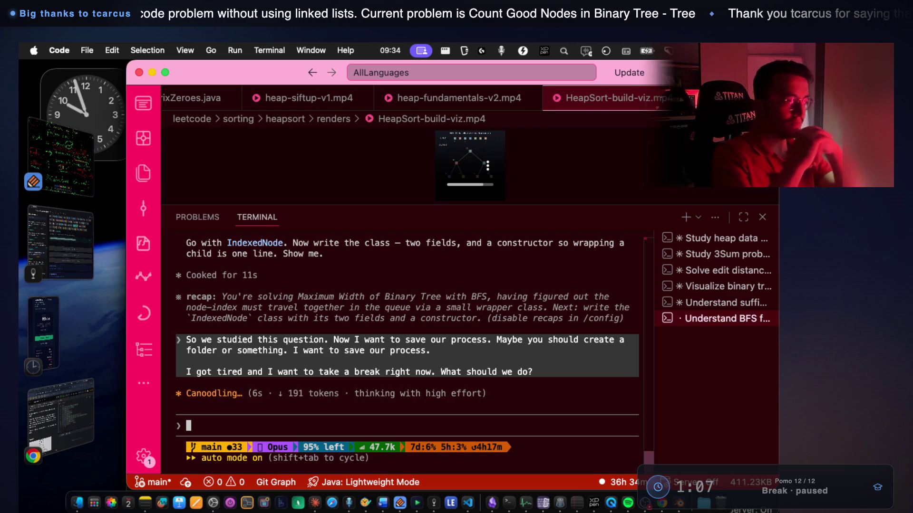
left_click(59, 224)
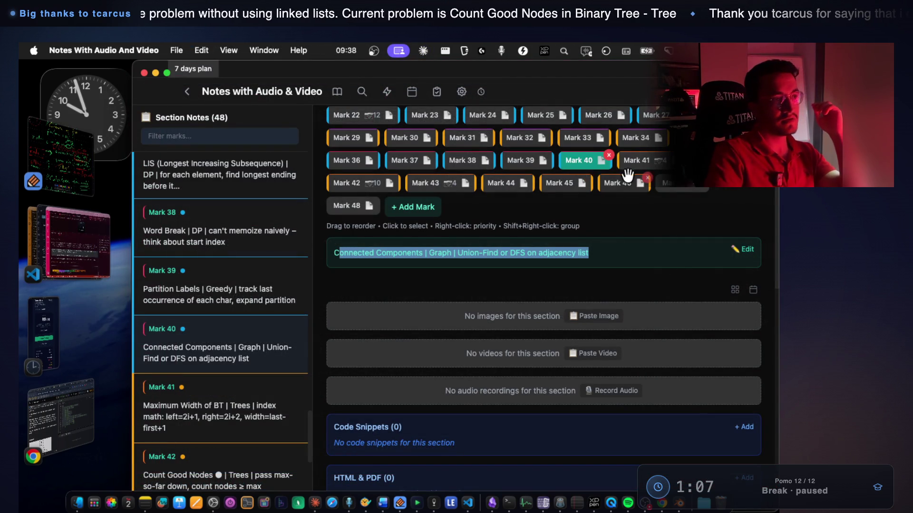
Step from Mark 46's Happy Number note back to Connected Components and forward again
left_click(628, 181)
key("Left")
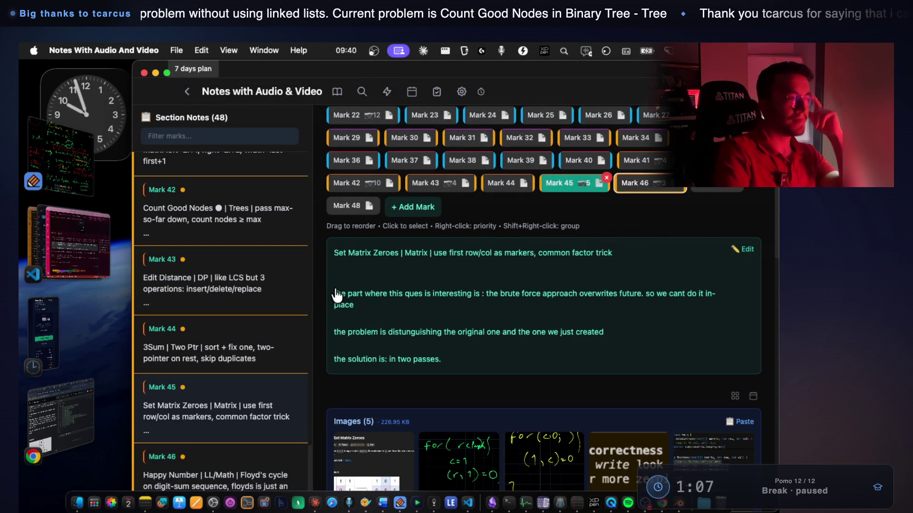
key("Left")
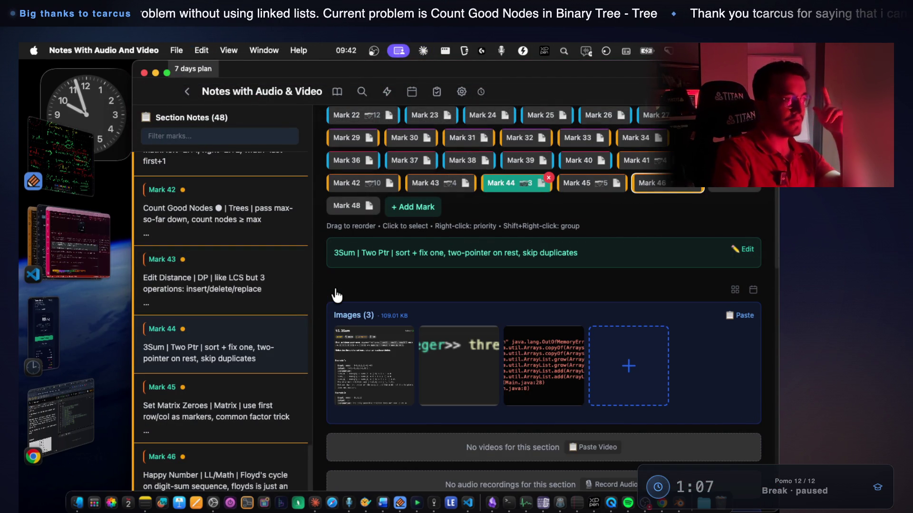
key("Left")
key("Left")
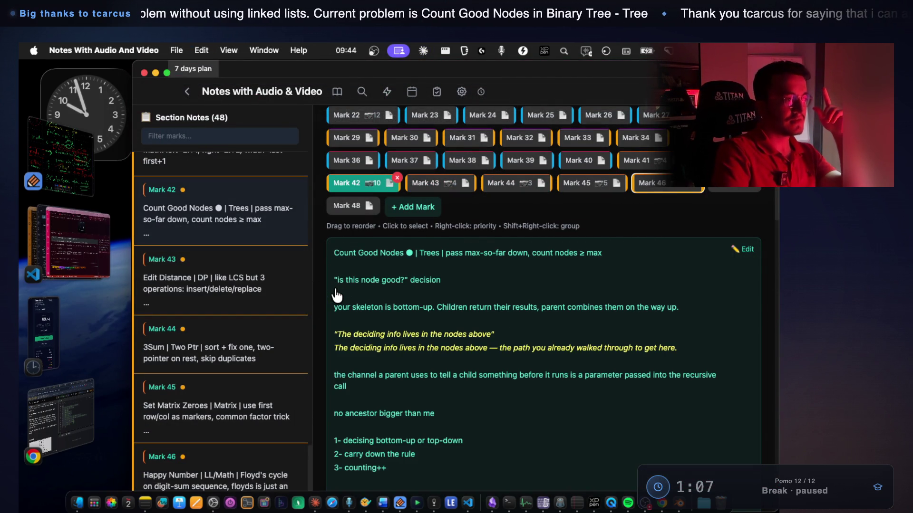
key("Left")
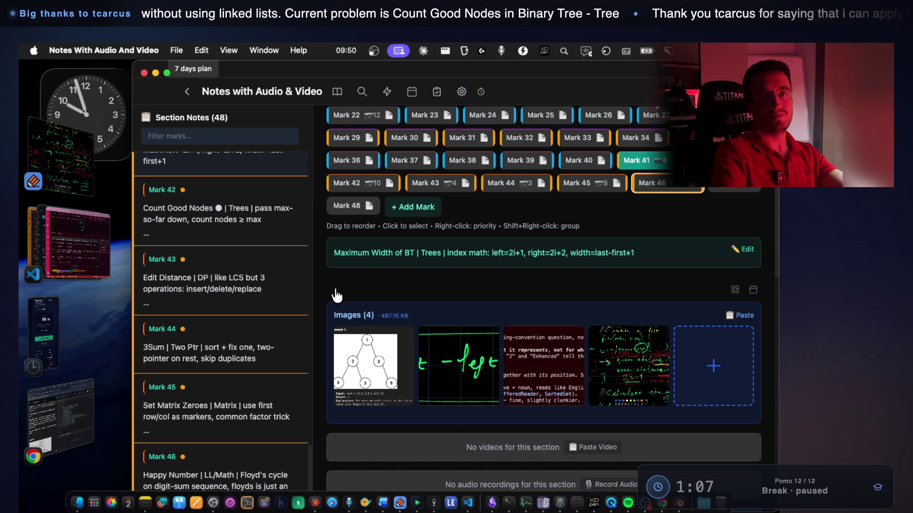
key("Left")
key("Right")
key("Right")
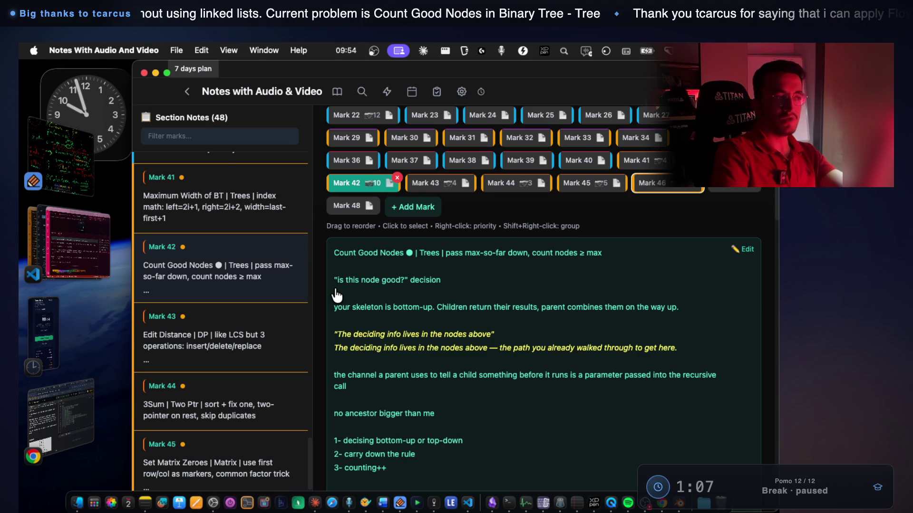
key("Right")
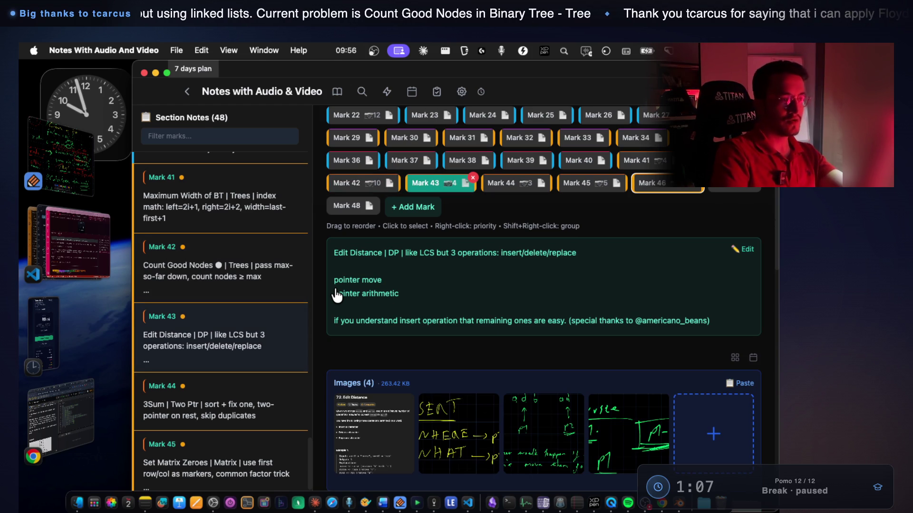
key("Right")
key("Right")
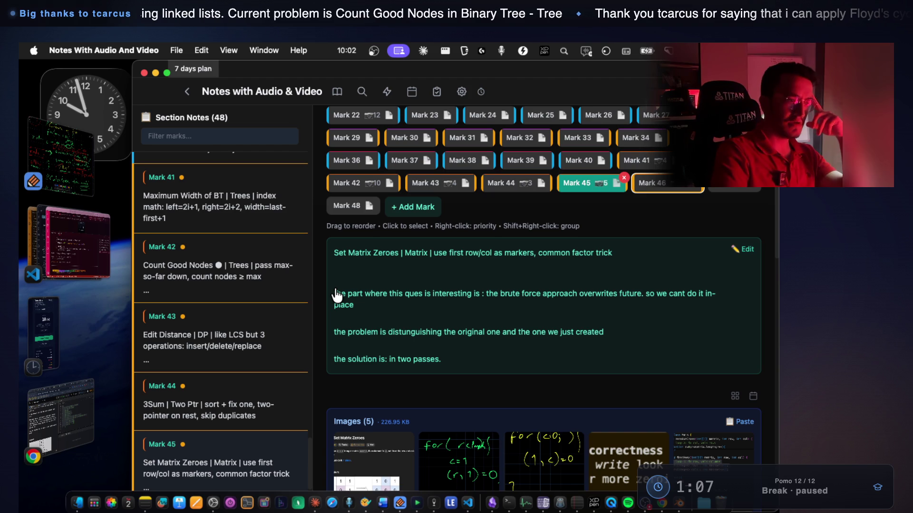
key("Right")
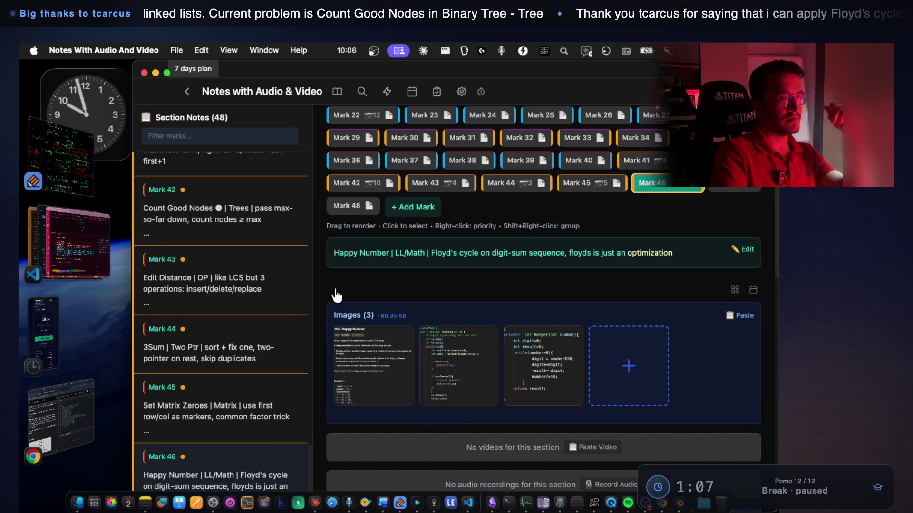
Step back through Set Matrix Zeroes and 3Sum to Maximum Width of BT, ending on 3Sum
key("Left")
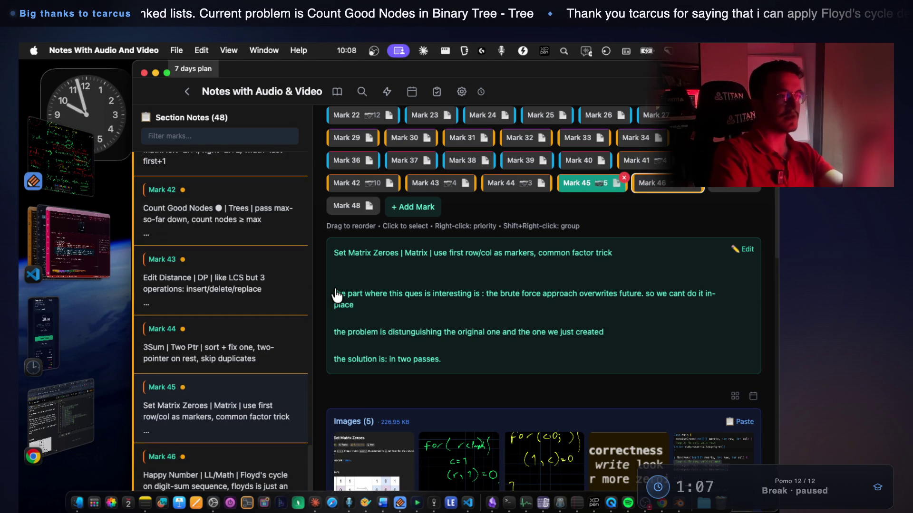
key("Left")
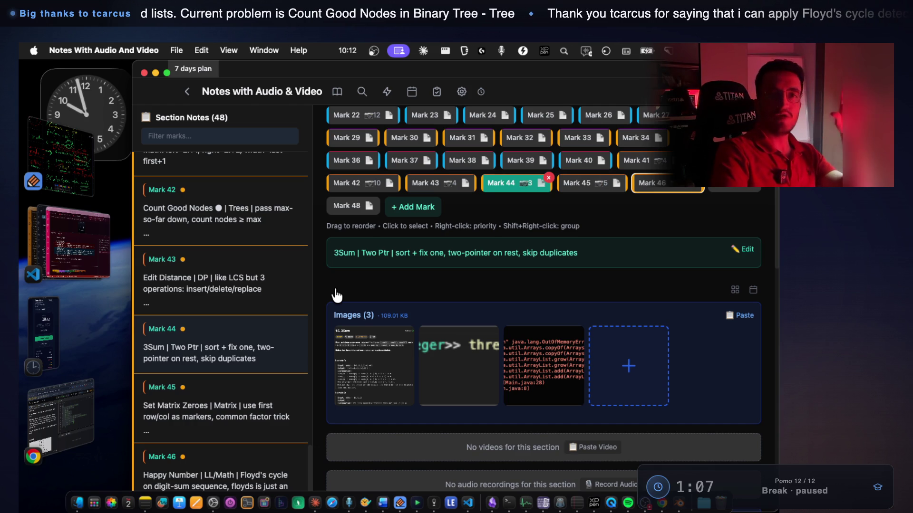
key("Left")
key("Left")
key("Left")
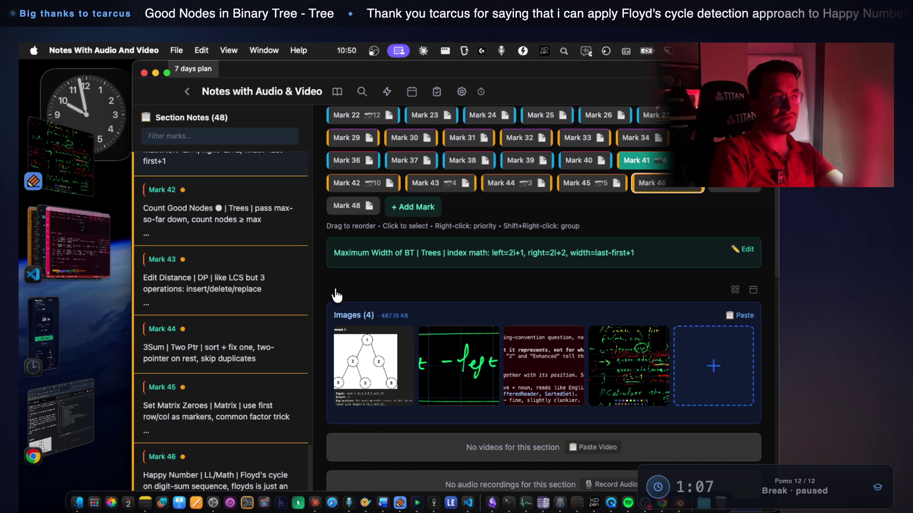
key("Right")
key("Right")
key("Left")
key("Left")
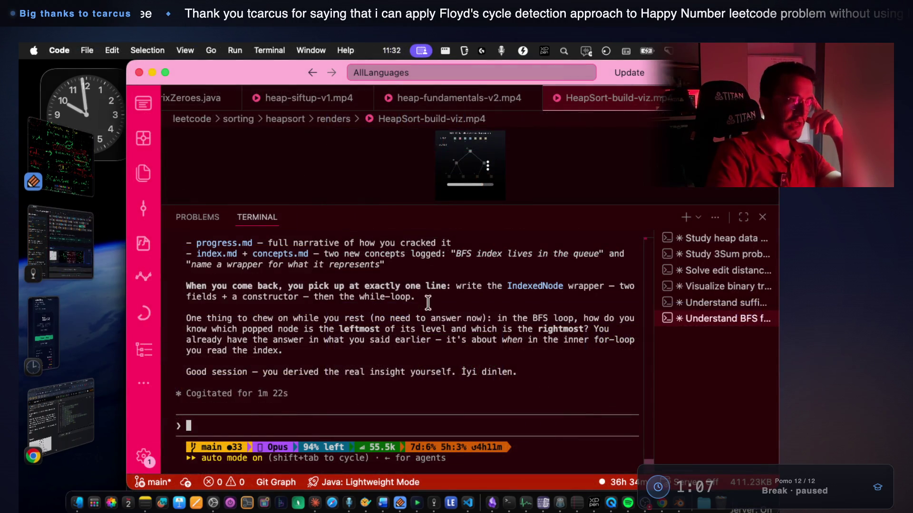
Read the closing praise line of Claude's wrap-up reply
scroll(468, 319, "up", 2)
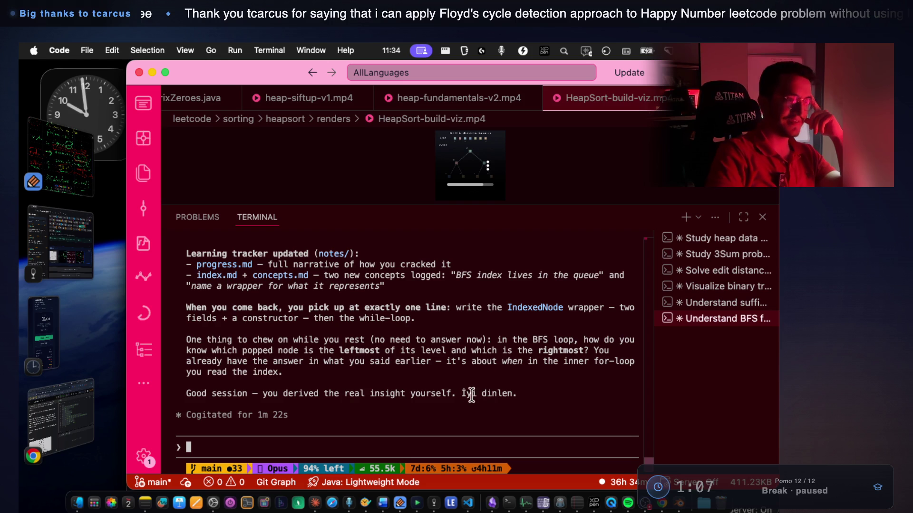
left_click_drag(456, 404, 515, 394)
mouse_move(263, 393)
left_mouse_down()
mouse_move(423, 394)
mouse_move(441, 404)
left_mouse_up()
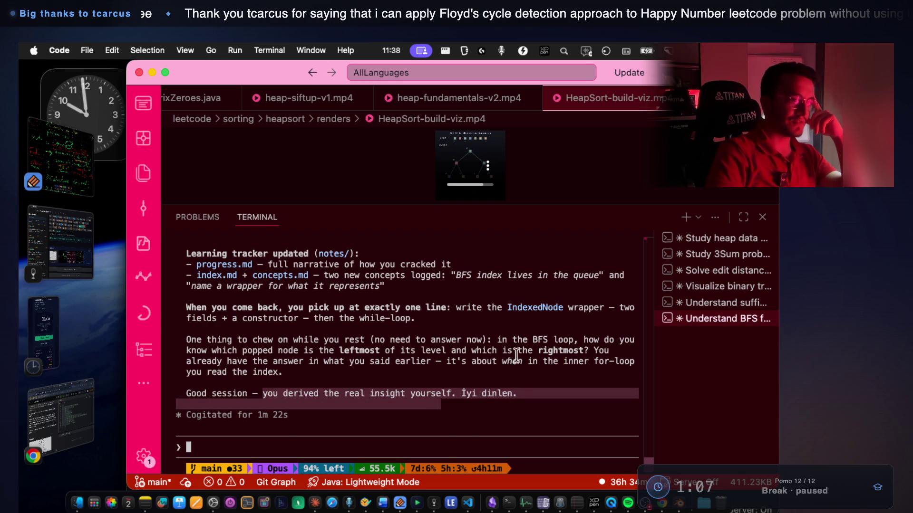
Open the sufficient statistics session, then the binary tree visualization session
left_click(679, 307)
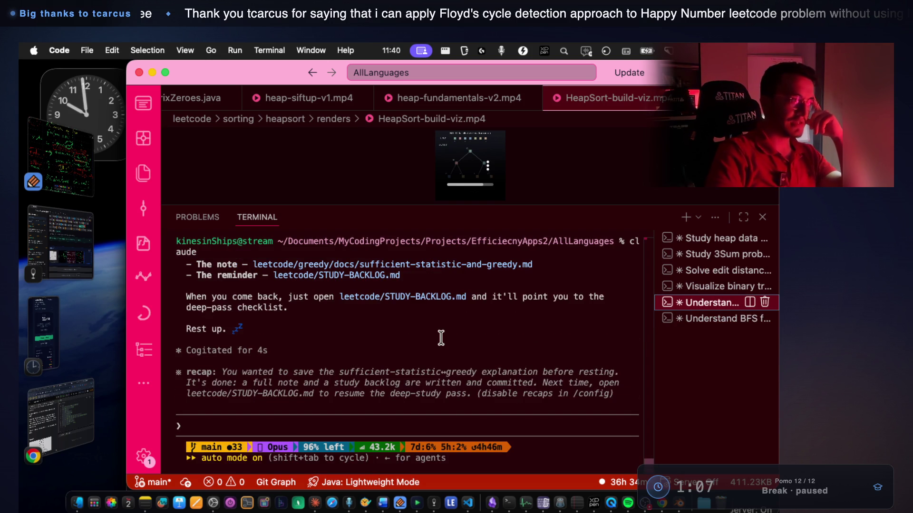
scroll(441, 337, "up", 3)
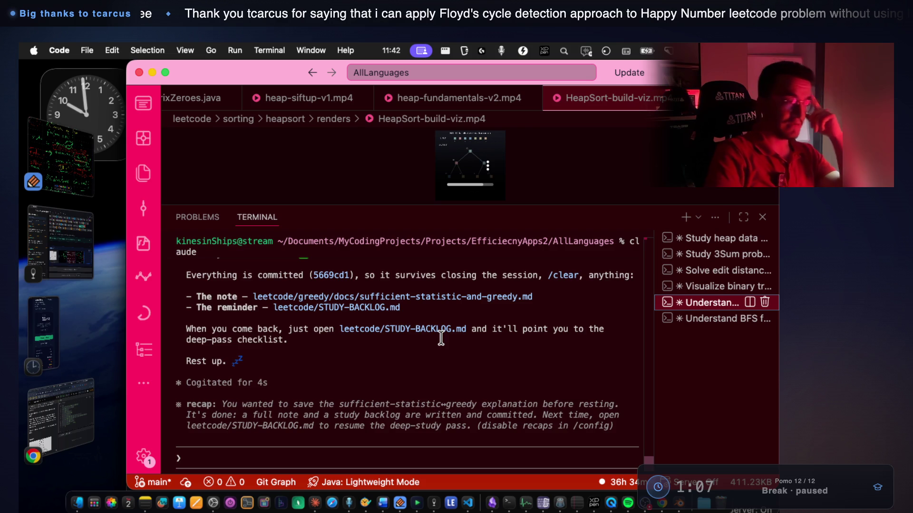
scroll(441, 338, "up", 3)
scroll(441, 338, "down", 5)
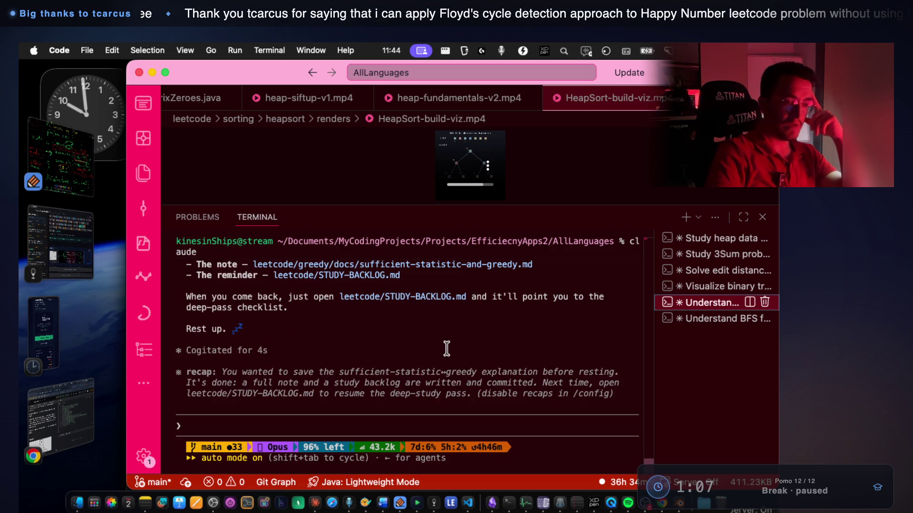
left_click(670, 288)
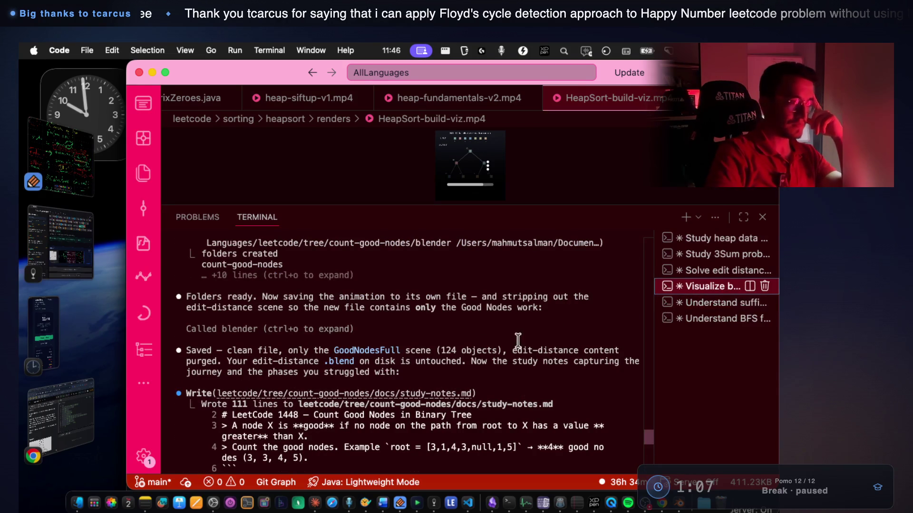
Peek at Blender, then reopen the sufficient statistics session and widen the session list
key("super+Tab")
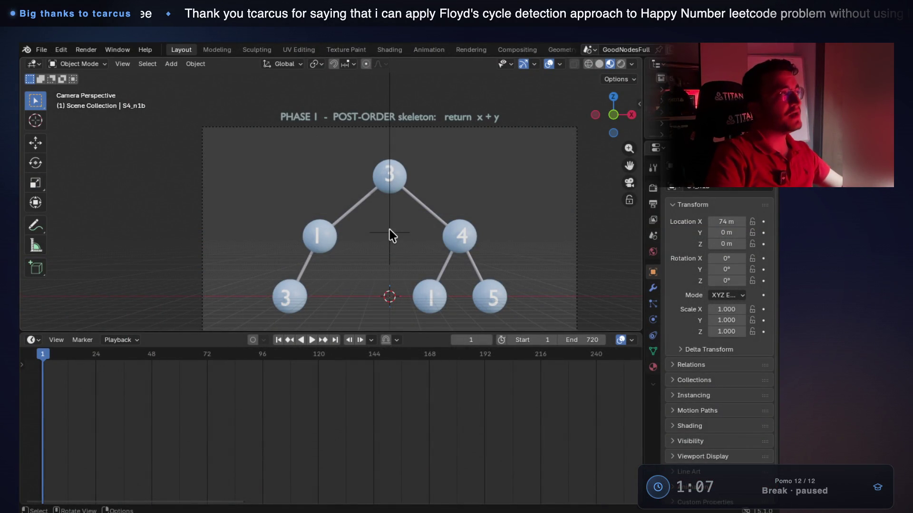
mouse_move(393, 42)
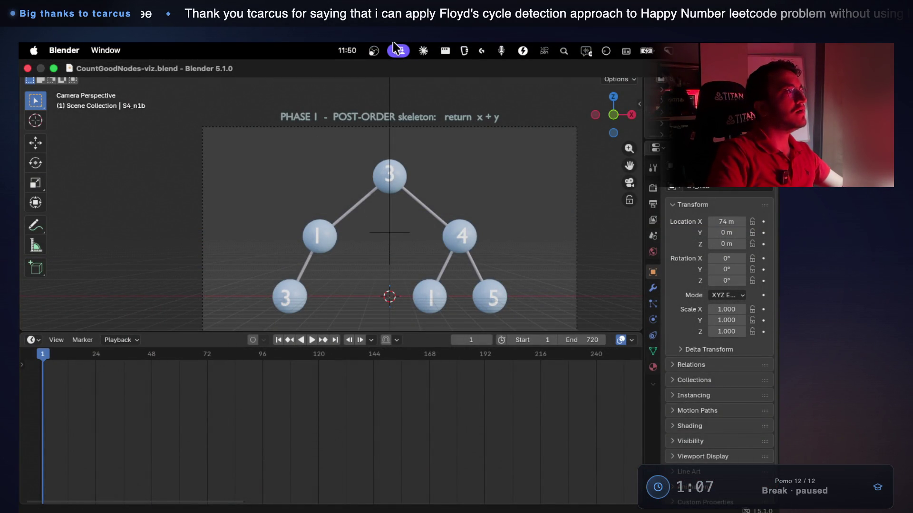
key("super+Tab")
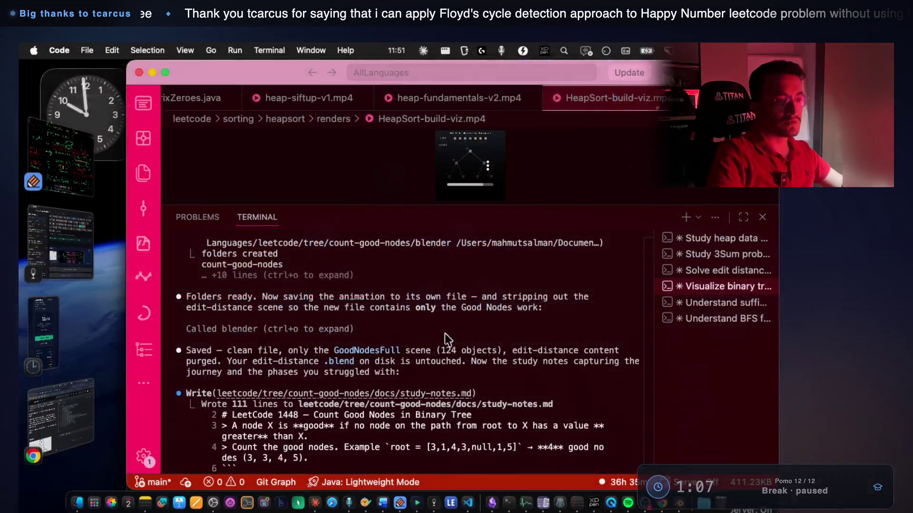
left_click(702, 304)
left_click_drag(653, 311, 496, 322)
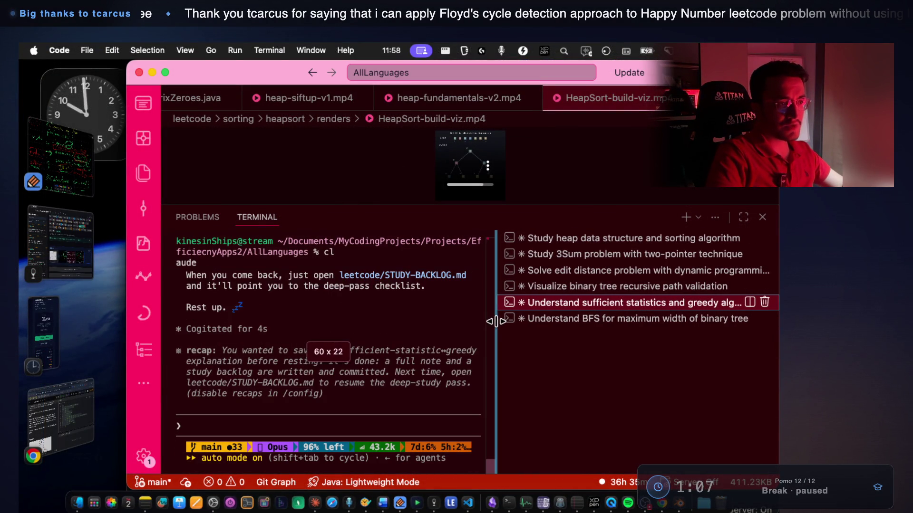
Orbit the Blender tree scene, reset to camera view, and play and scrub the Good Nodes animation
key("super+Tab")
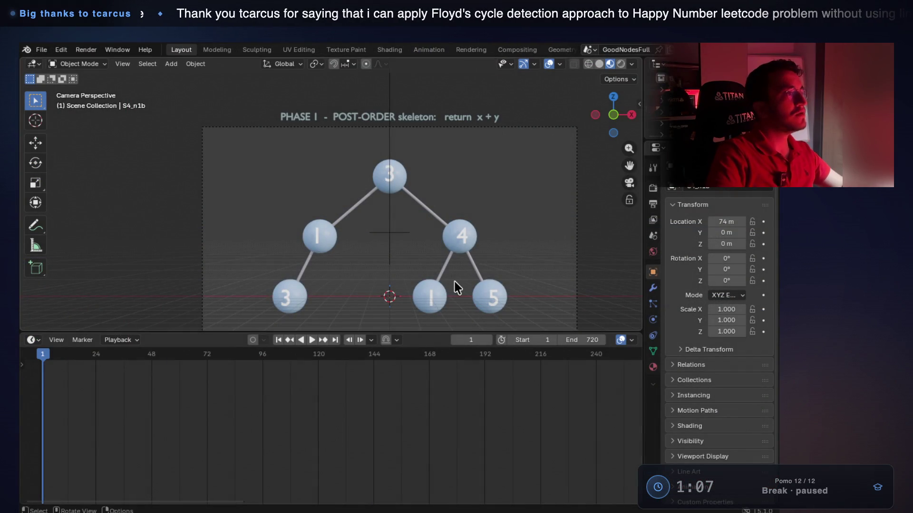
mouse_move(450, 263)
left_mouse_down()
mouse_move(438, 336)
mouse_move(764, 352)
mouse_move(556, 362)
left_mouse_up()
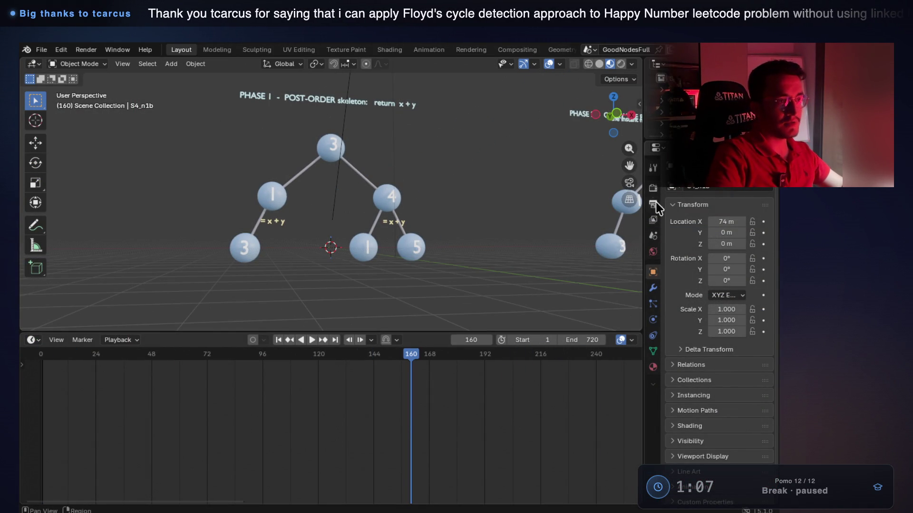
left_click(629, 183)
key("shift+ctrl+space")
mouse_move(399, 360)
left_mouse_down()
mouse_move(304, 360)
mouse_move(560, 363)
mouse_move(529, 363)
left_mouse_up()
key("super+Tab")
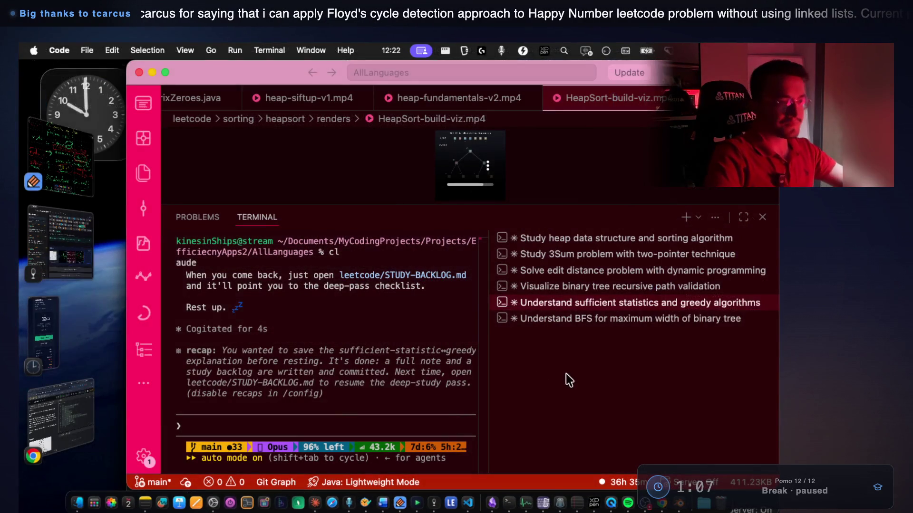
Reopen the binary tree session, start dictating, and save the CountGoodNodes-viz .blend file
left_click(567, 287)
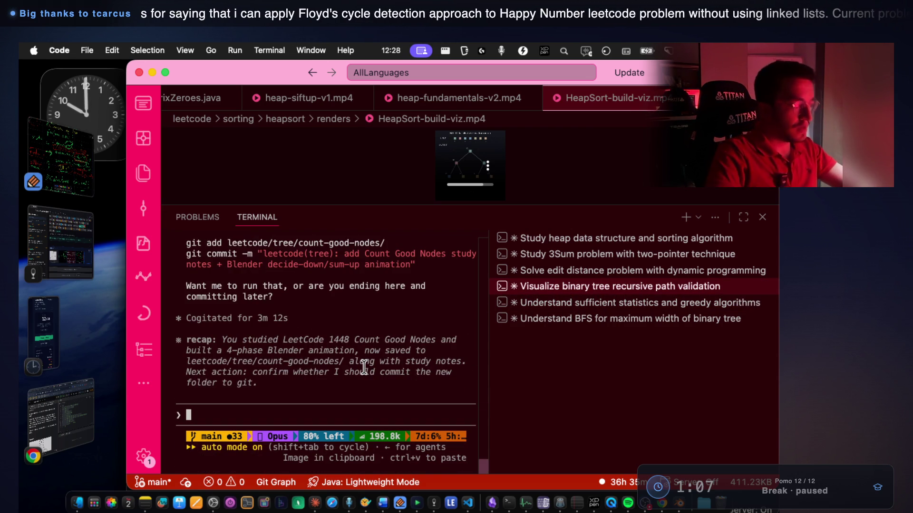
key("fn")
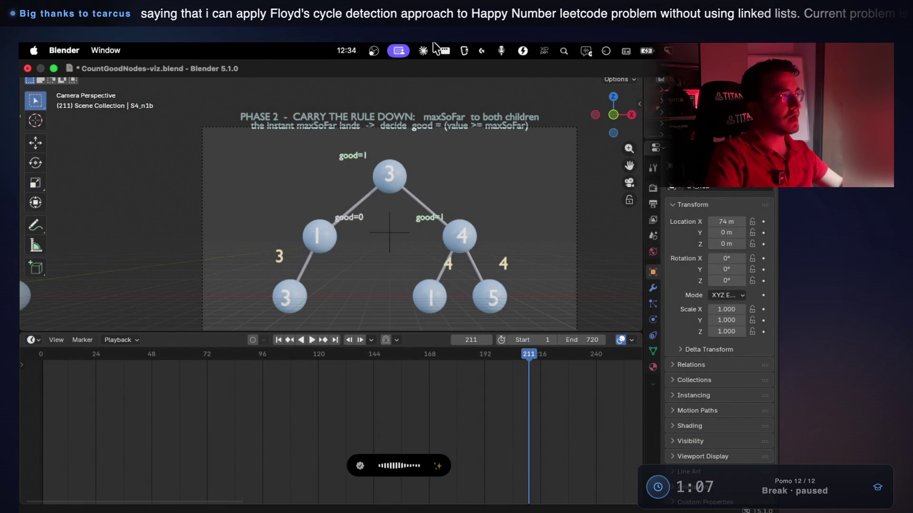
left_click(274, 276)
key("ctrl+s")
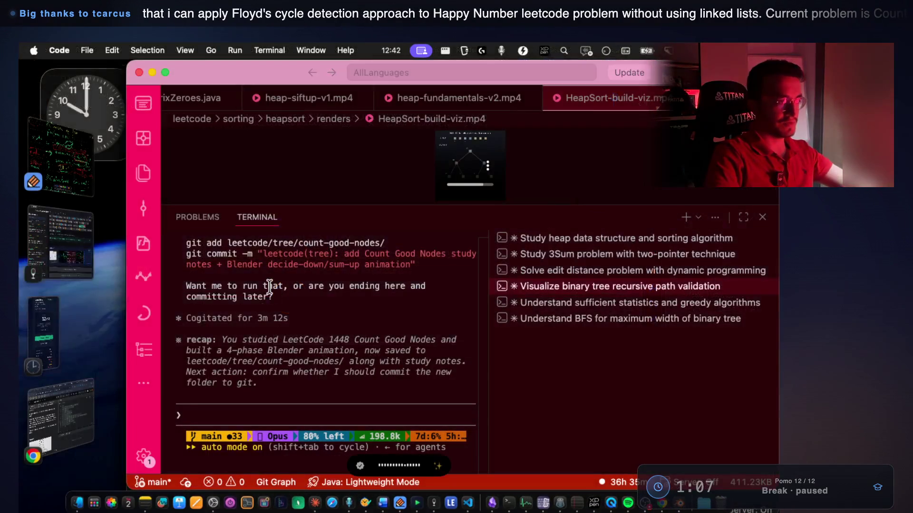
Show the project file tree, widen the chat, and send the GoodNodesFull MP4 render request
left_click(143, 173)
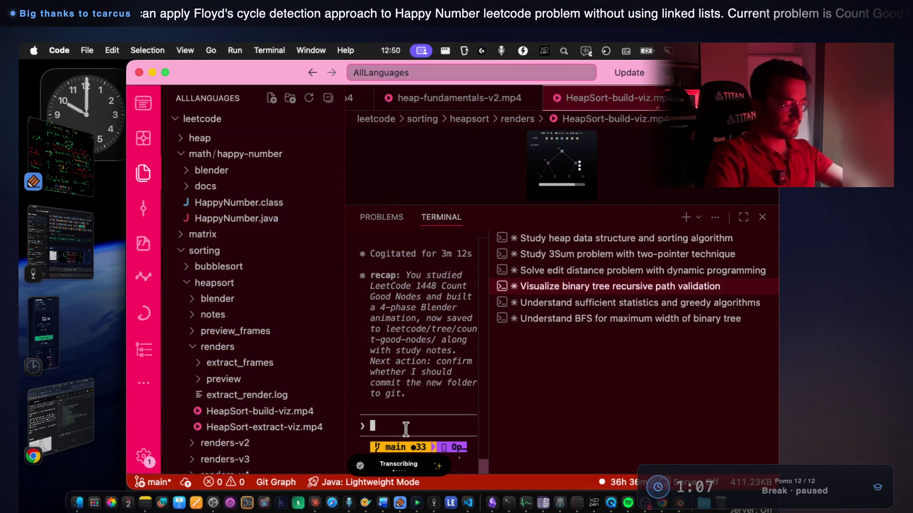
left_click_drag(489, 389, 611, 392)
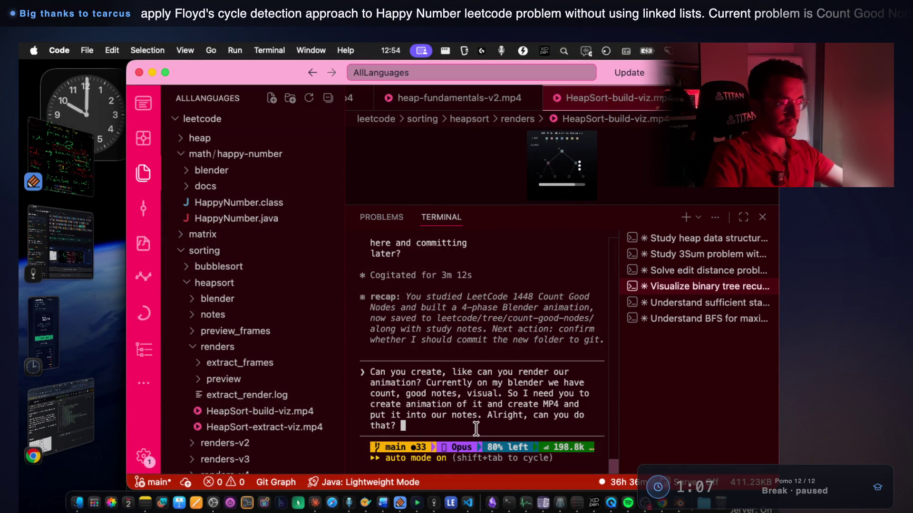
key("Return")
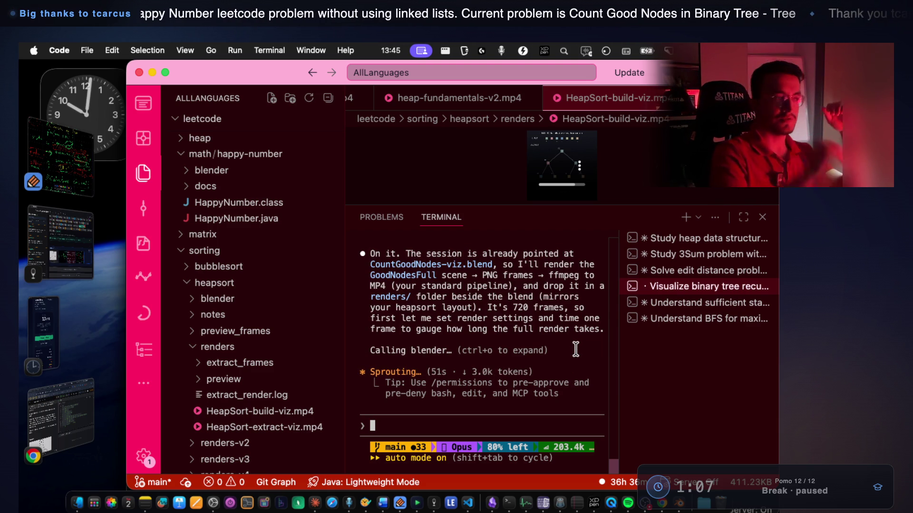
Read Claude's render plan for the Count Good Nodes MP4, then cycle through Blender to the notes app
scroll(404, 380, "up", 3)
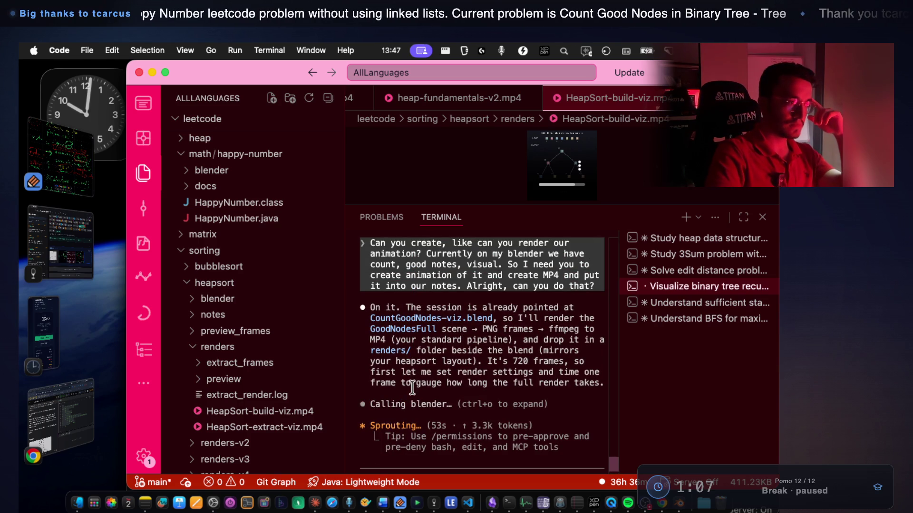
mouse_move(504, 318)
left_mouse_down()
mouse_move(547, 331)
mouse_move(603, 384)
left_mouse_up()
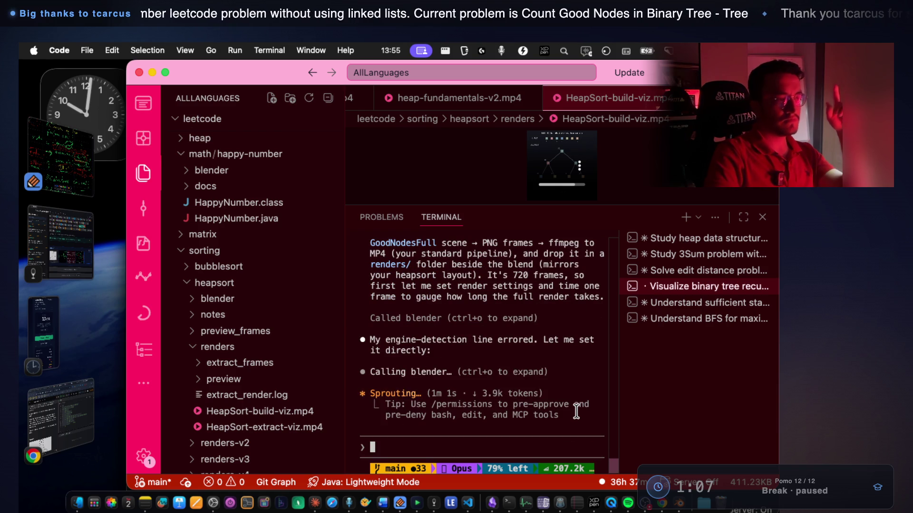
left_click(681, 501)
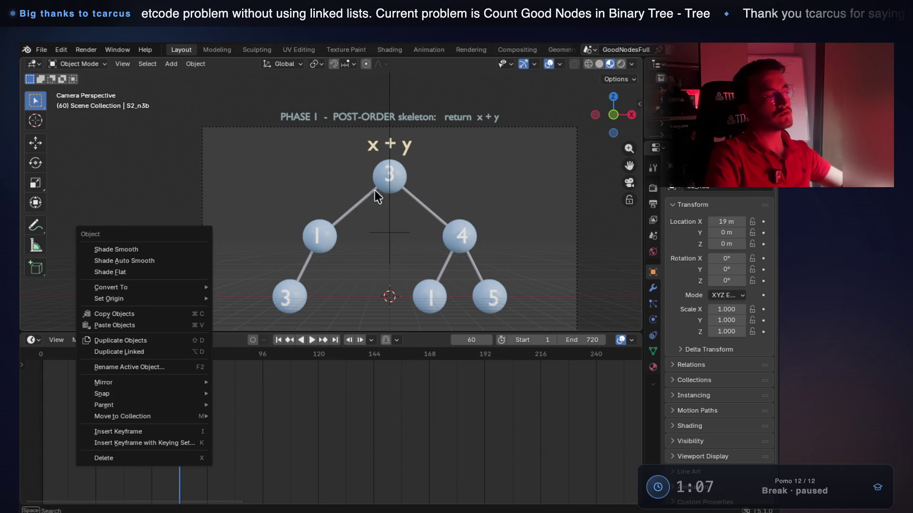
key("super+Tab")
left_click(83, 249)
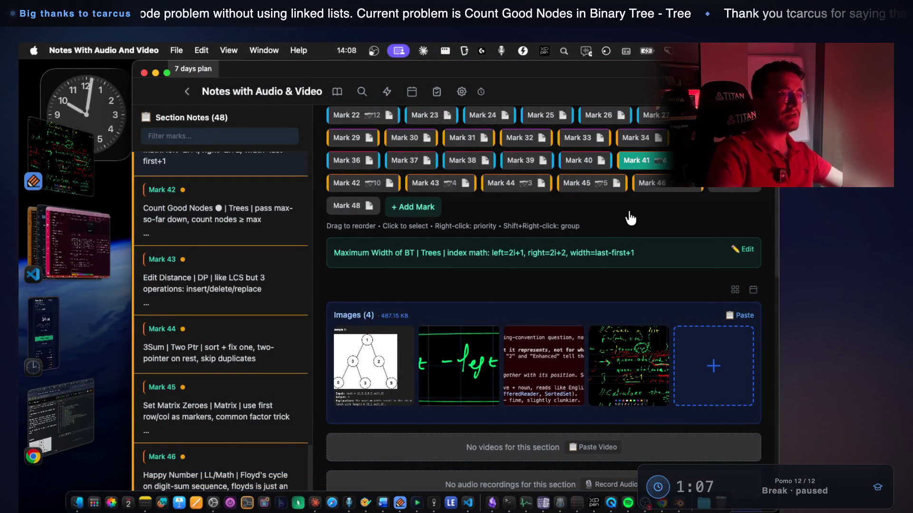
Move to Mark 43's Edit Distance note, then return to Visual Studio Code
key("Right")
key("Right")
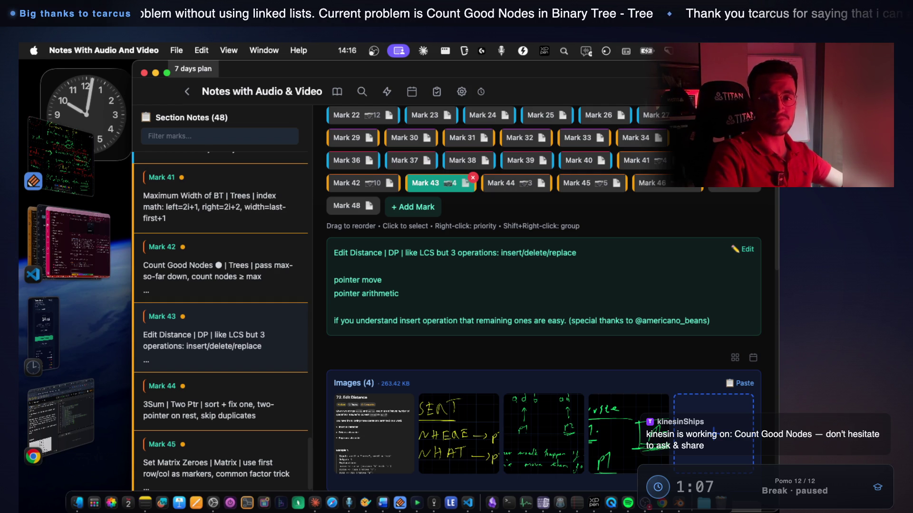
left_click(91, 245)
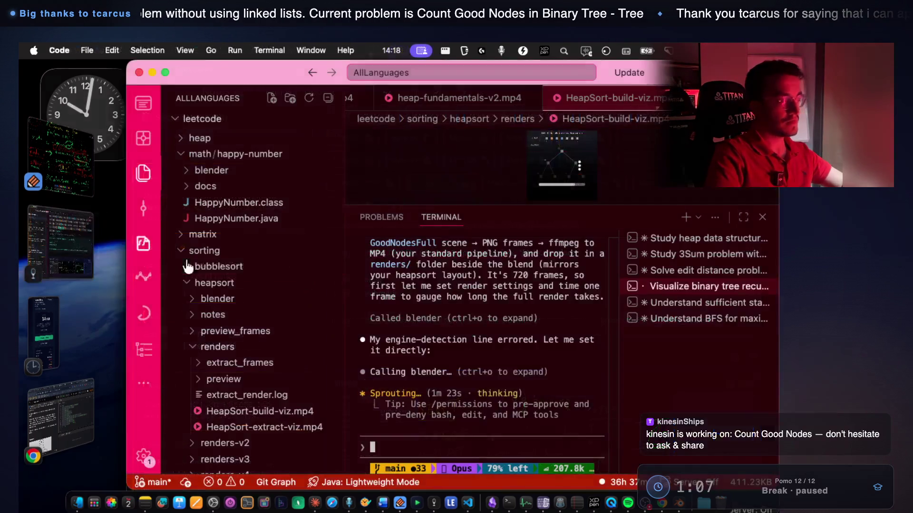
Switch to the 'Solve edit distance' Claude session and scroll through its output
left_click(690, 270)
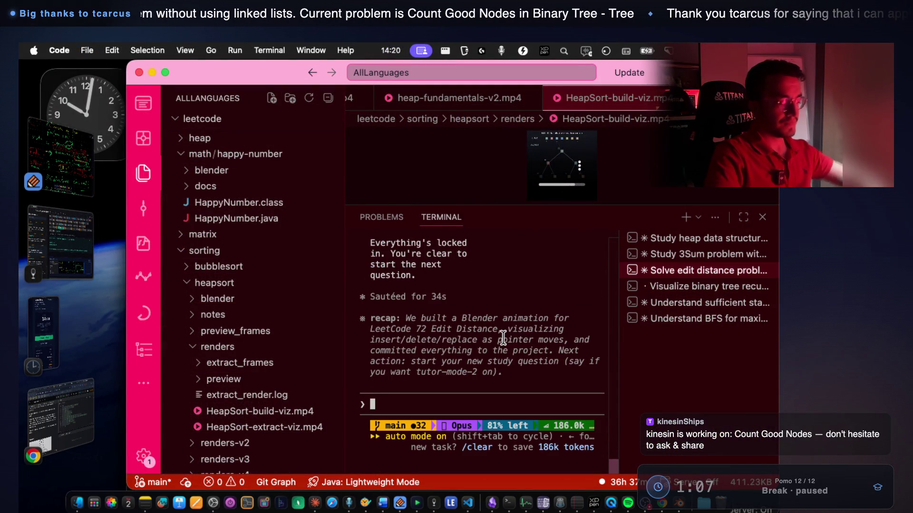
key("fn")
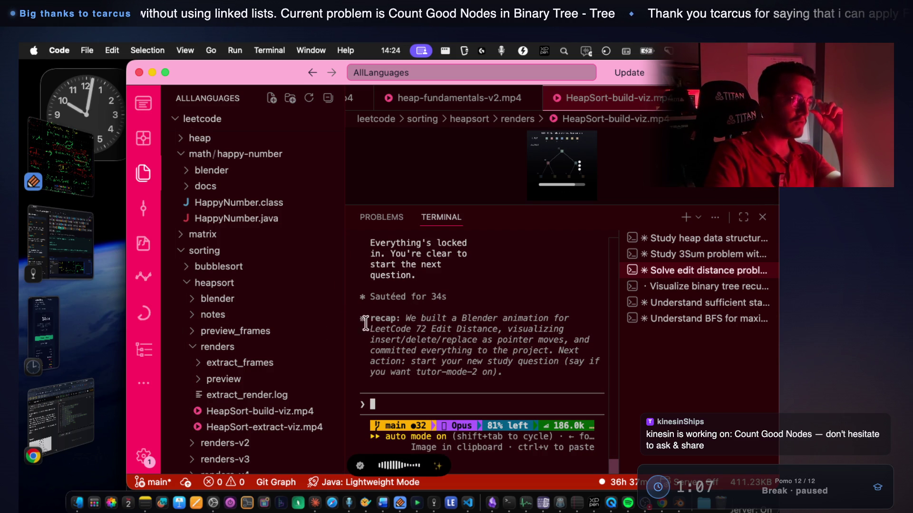
scroll(294, 346, "down", 3)
scroll(285, 343, "up", 6)
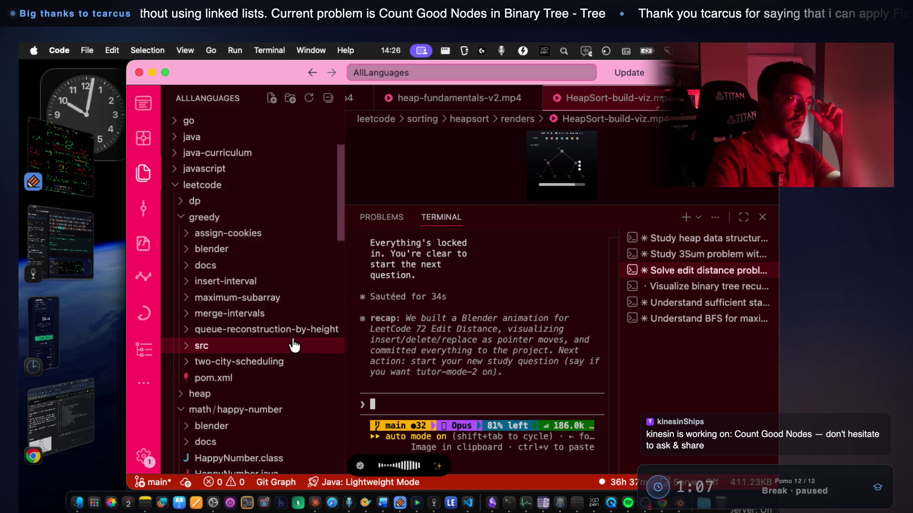
scroll(291, 302, "up", 4)
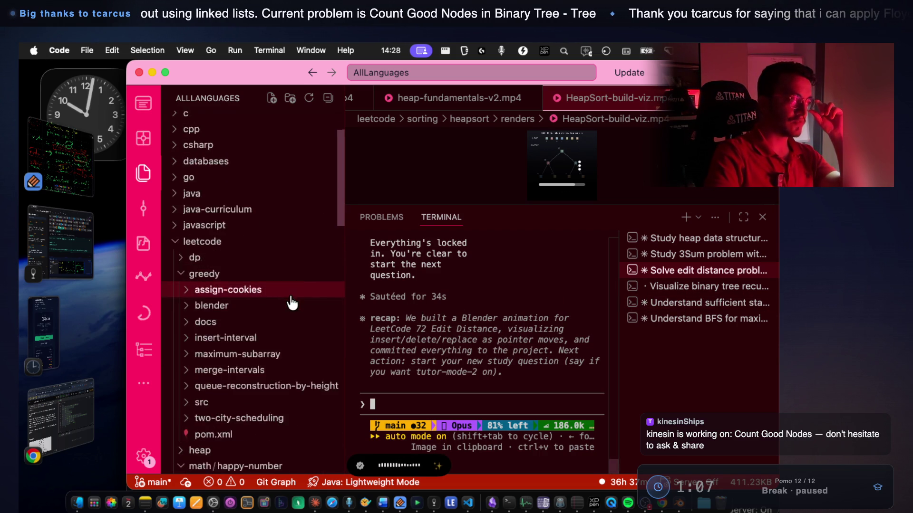
Expand dp, edit-distance and blender in the Explorer to reveal the EditDistance-insert-viz.blend files
left_click(200, 287)
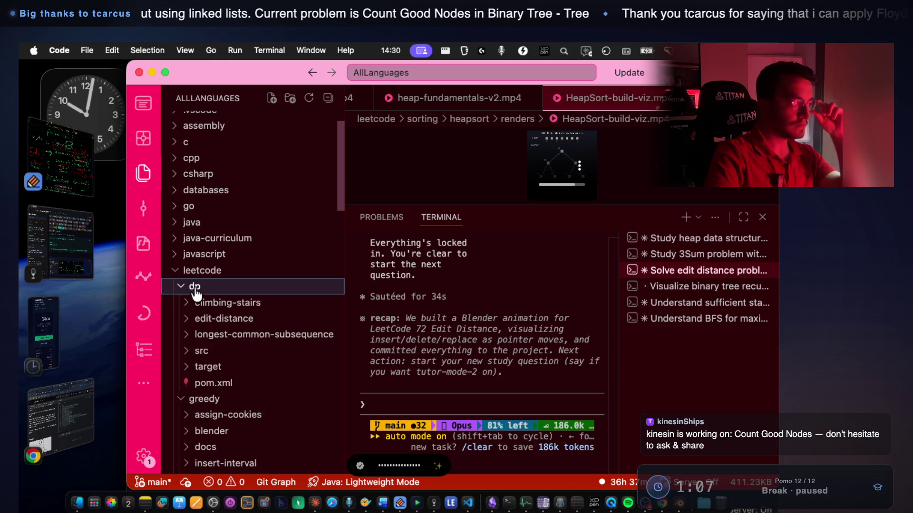
left_click(236, 319)
left_click(239, 335)
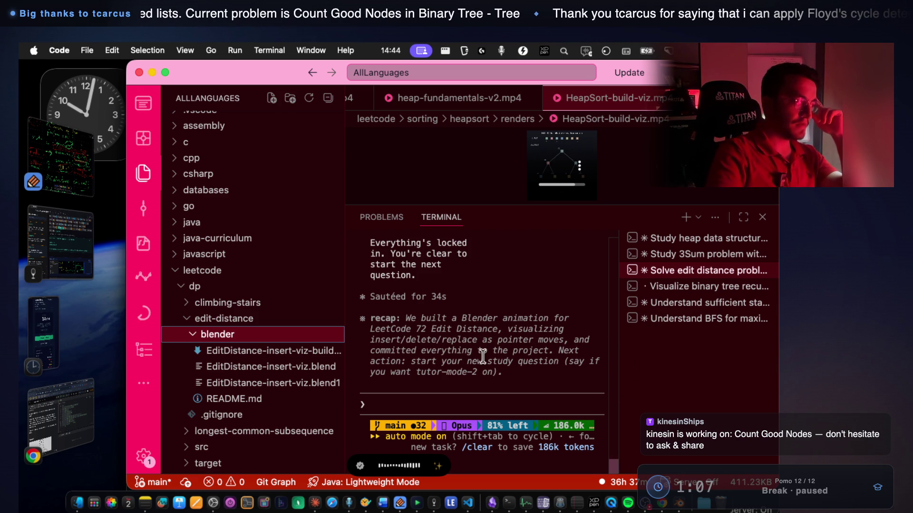
right_click(316, 374)
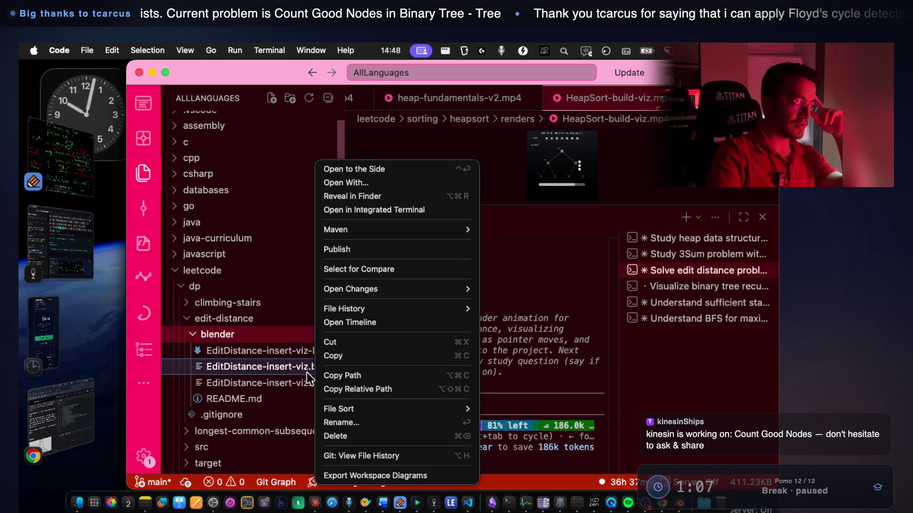
Ask the edit distance session whether its MP4 exists, without starting any render
left_click(438, 370)
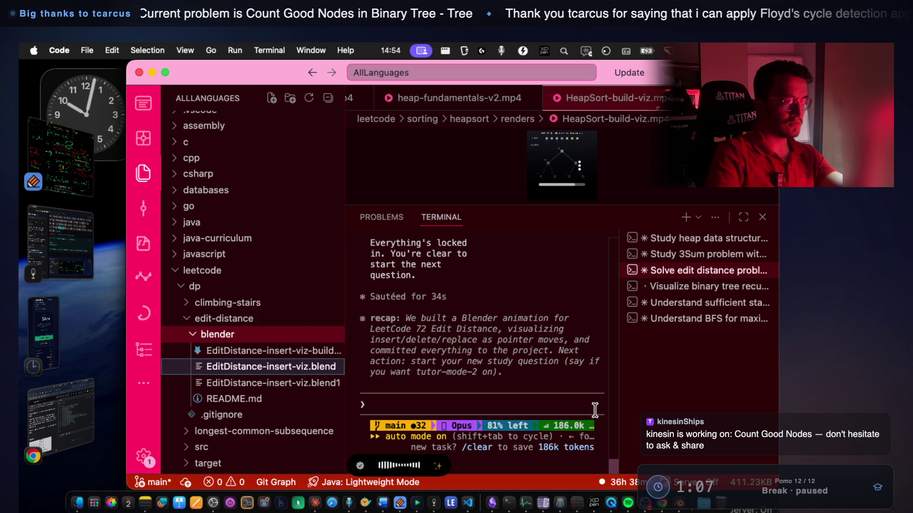
left_click(554, 408)
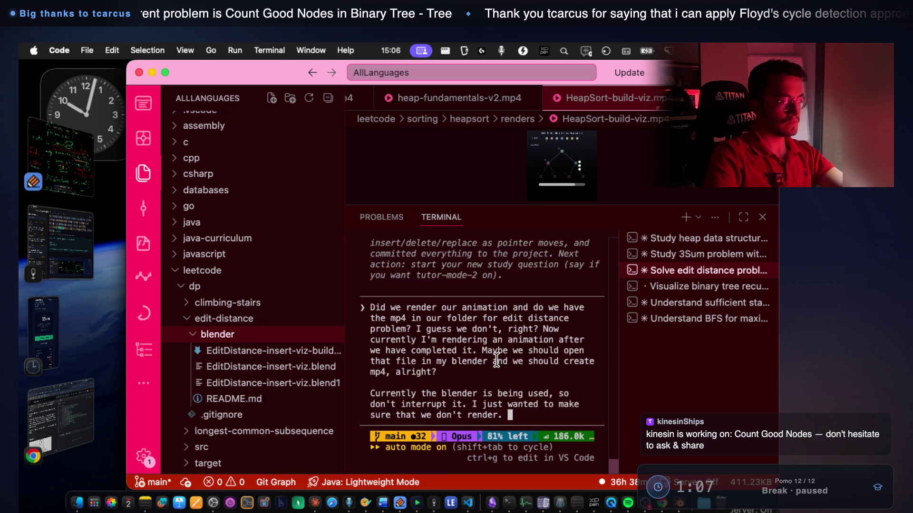
key("Return")
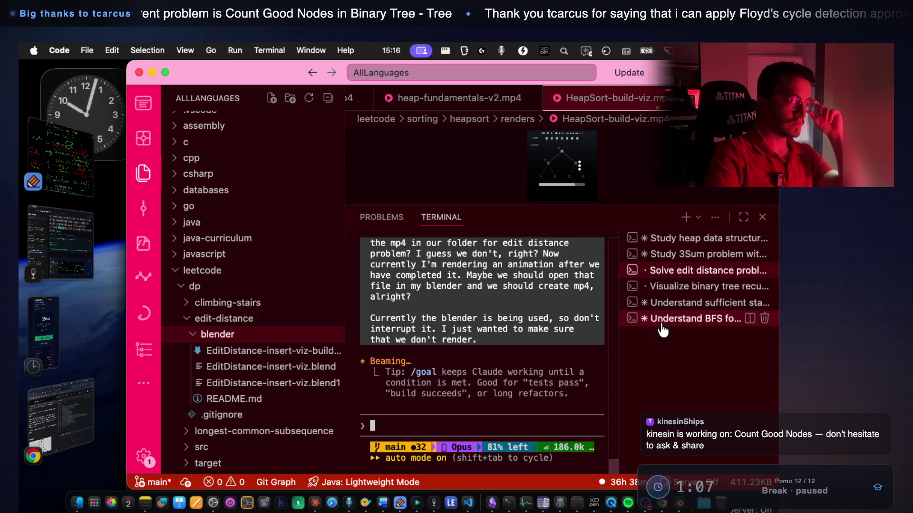
Check the binary tree render session, then switch over to Blender
left_click(667, 291)
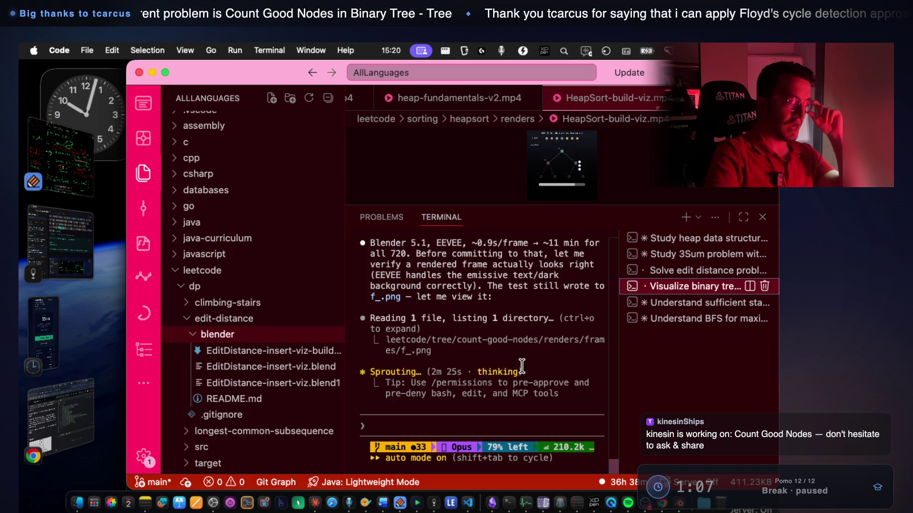
left_click(668, 271)
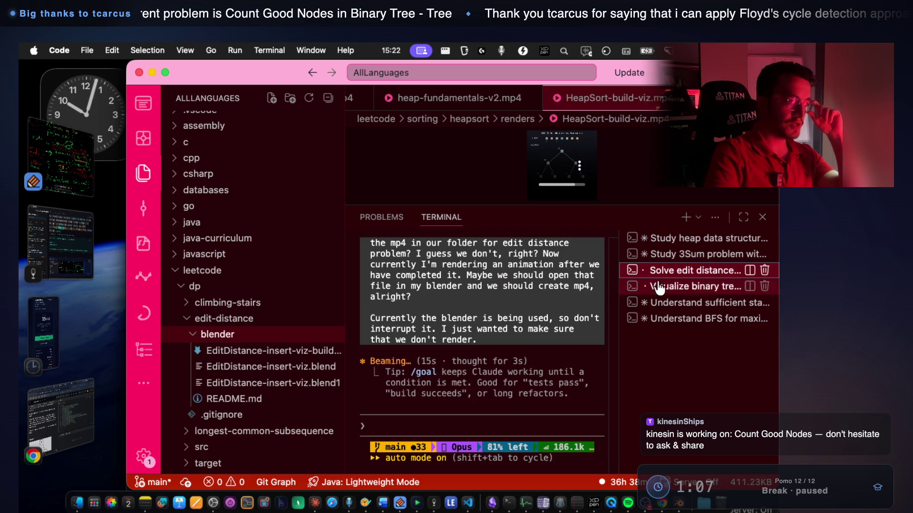
left_click(668, 286)
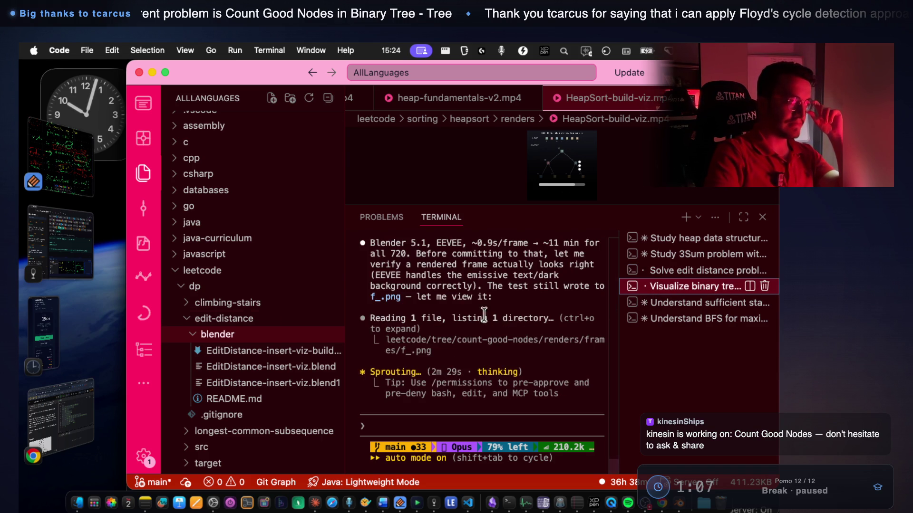
key("super+Tab")
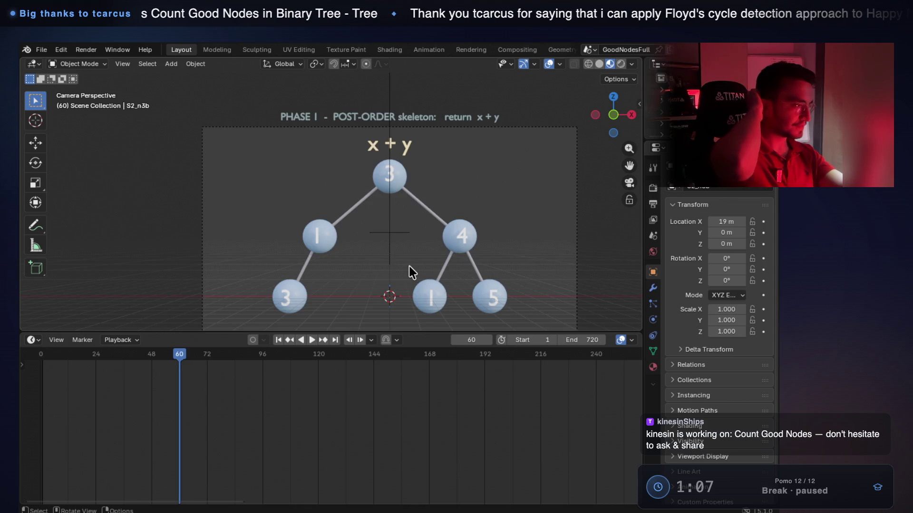
Jump Blender's timeline to frame 705 for the Phase 3b counting scene, then return to VS Code
key("Up")
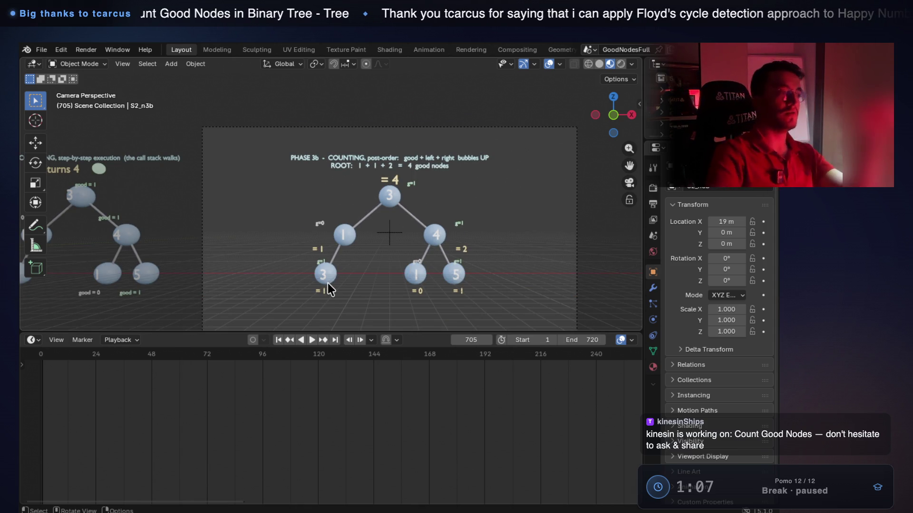
key("super+Tab")
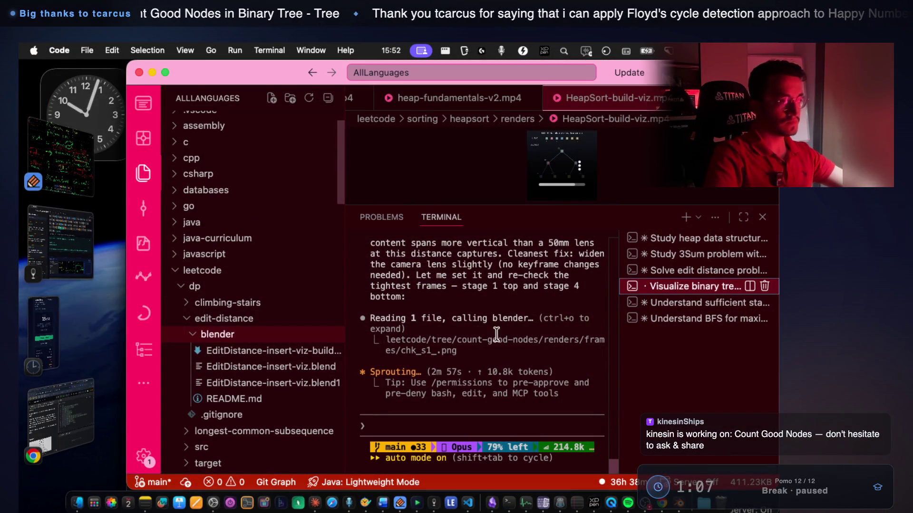
Review the edit distance session's reply: nothing was rendered and Blender stays undisturbed
key("super+shift+bracketleft")
scroll(476, 313, "up", 3)
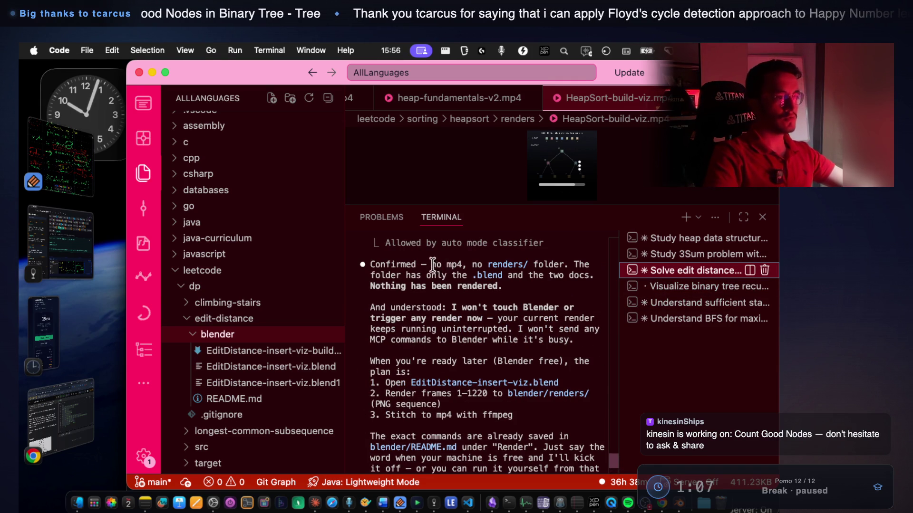
left_click_drag(432, 264, 517, 286)
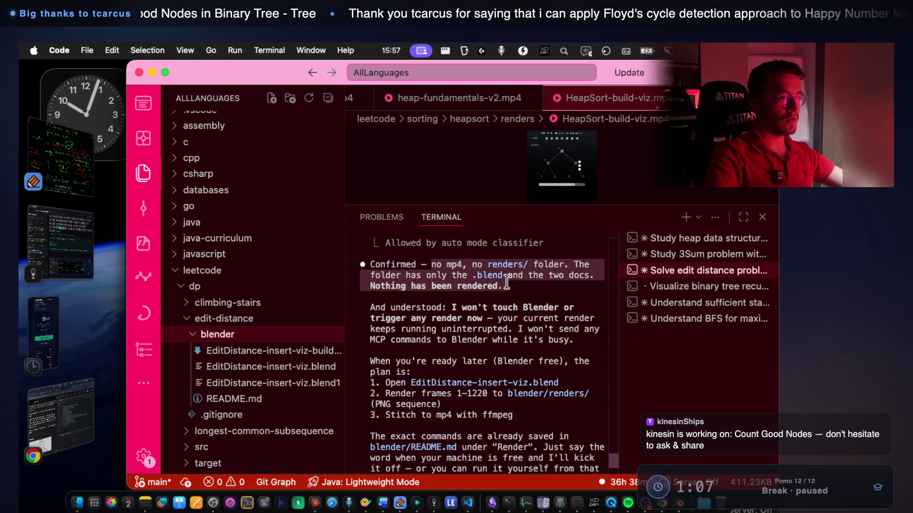
left_click(423, 299)
mouse_move(438, 319)
left_mouse_down()
mouse_move(554, 329)
mouse_move(573, 341)
left_mouse_up()
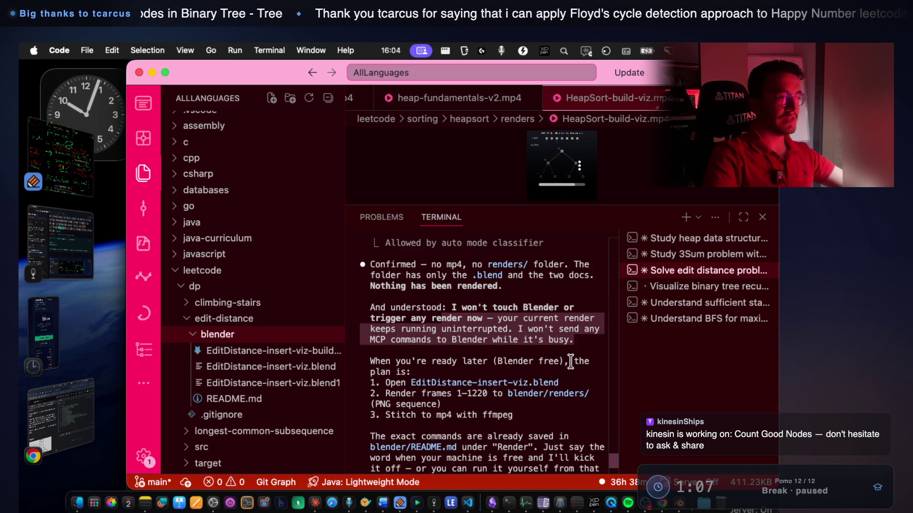
Check the binary tree session, revisit the blend file name in the reply, then bring up the notes app
left_click(675, 286)
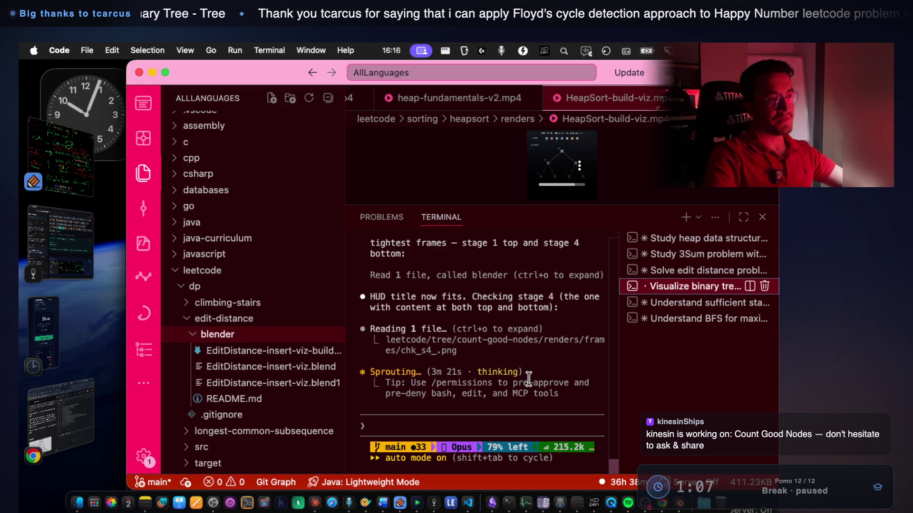
left_click(658, 272)
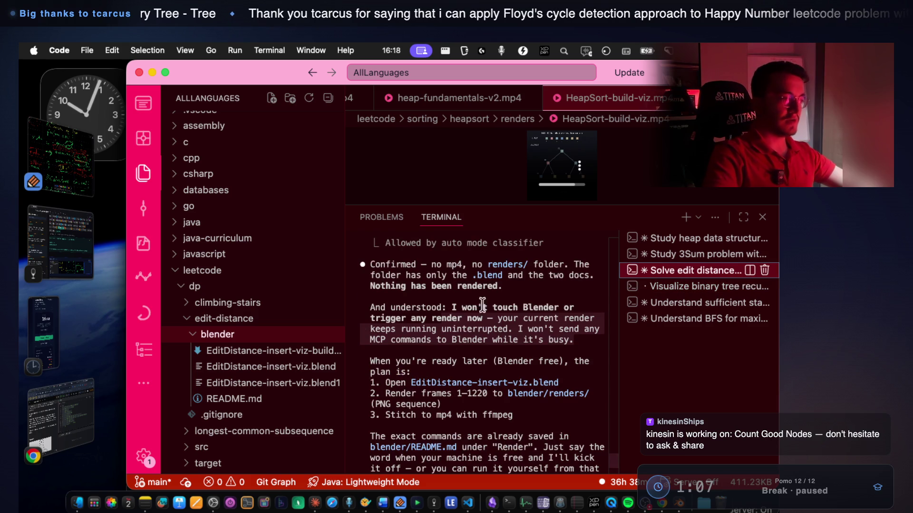
left_click_drag(408, 296, 480, 296)
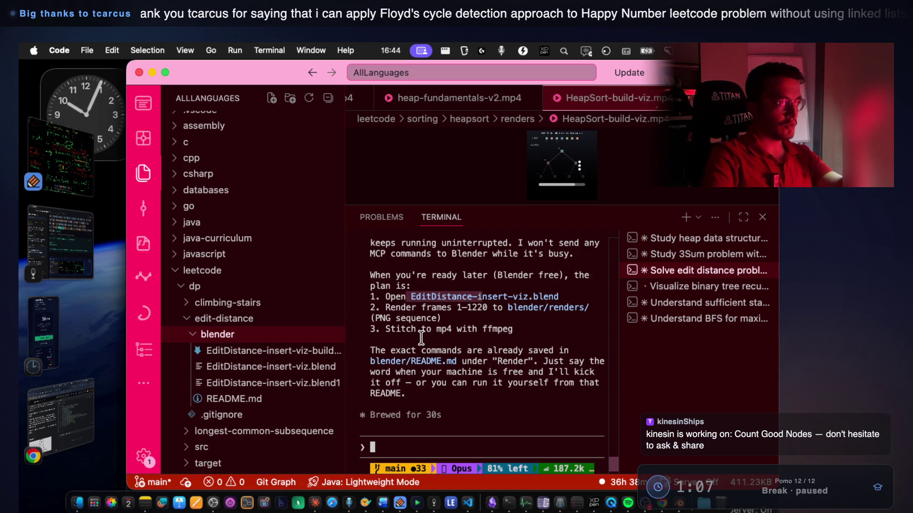
left_click(84, 258)
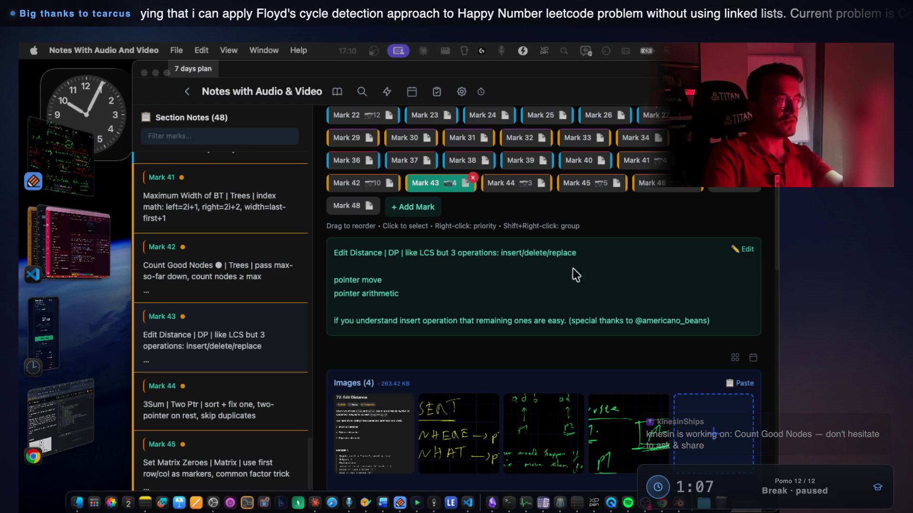
View the binary tree visualization session in VS Code, then return to notes and dismiss the idle overlay
left_click(87, 250)
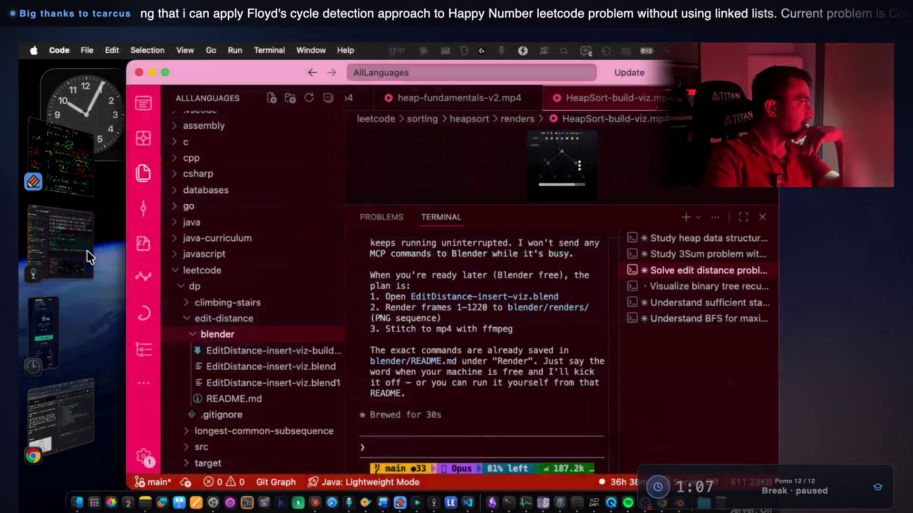
left_click(706, 287)
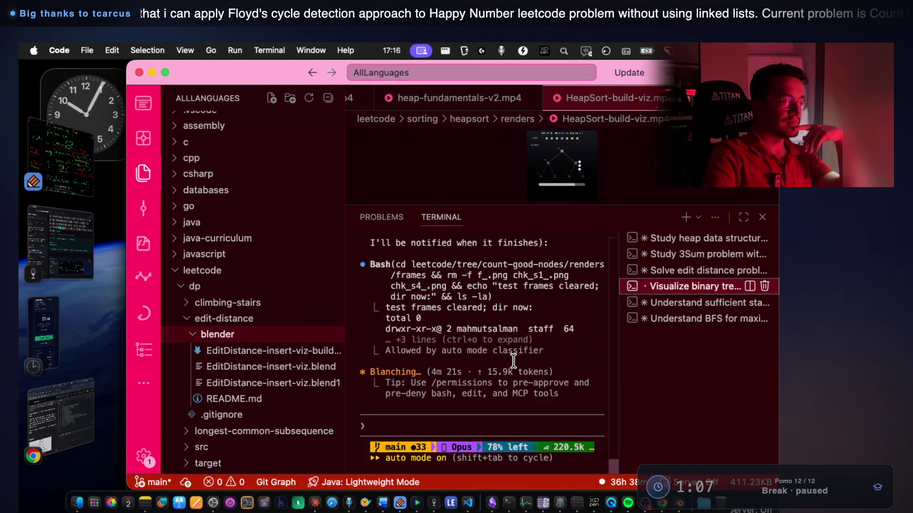
left_click(400, 503)
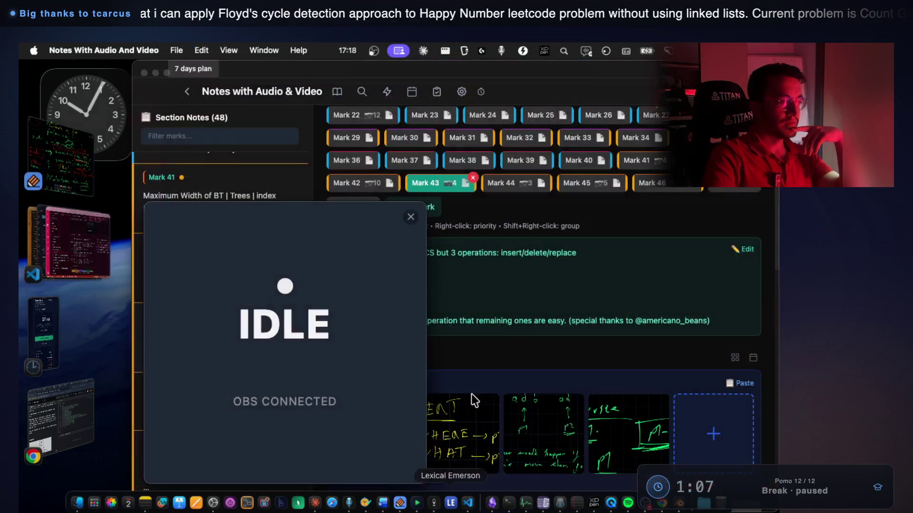
left_click(410, 217)
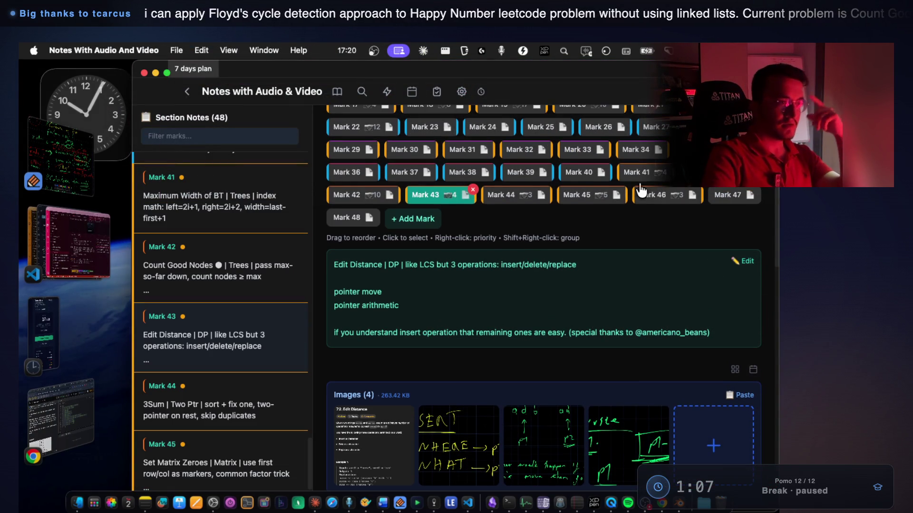
Step back through Marks 41, 40, 39 and 38, from Maximum Width of BT to Word Break
left_click(637, 172)
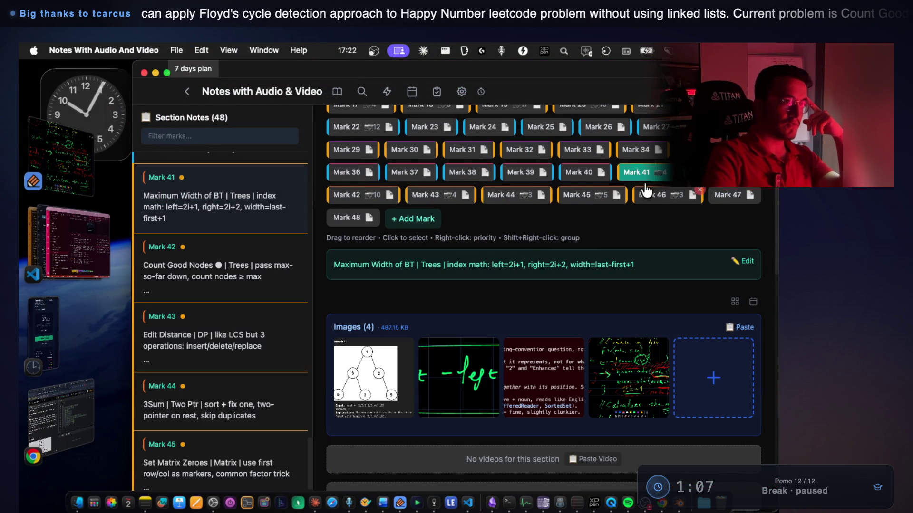
left_click(600, 172)
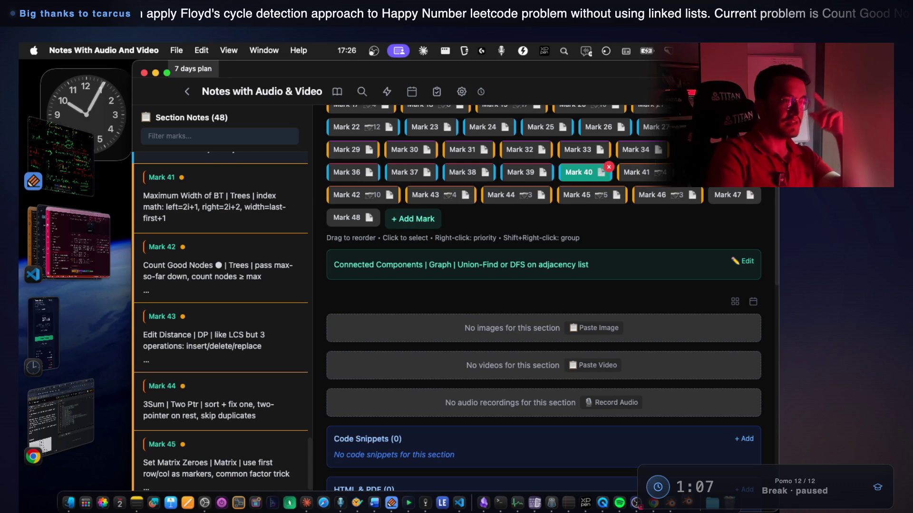
left_click(585, 174)
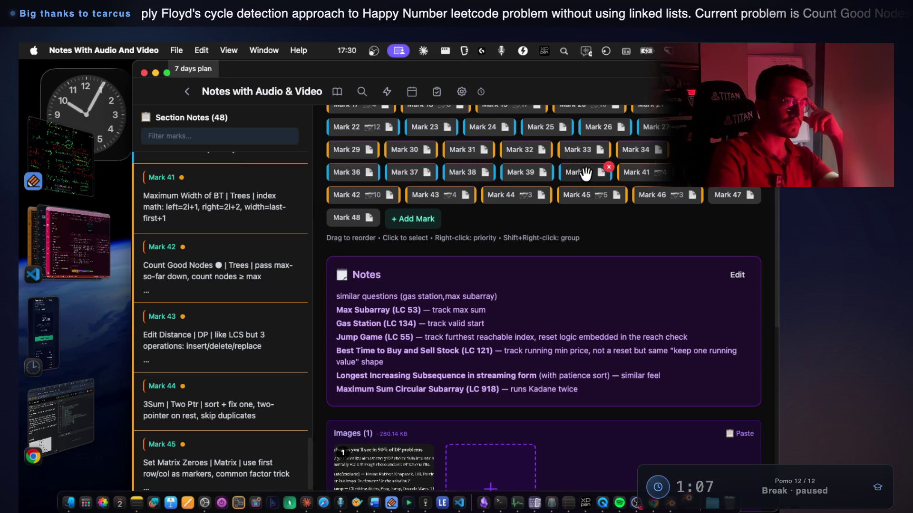
left_click(585, 174)
key("Left")
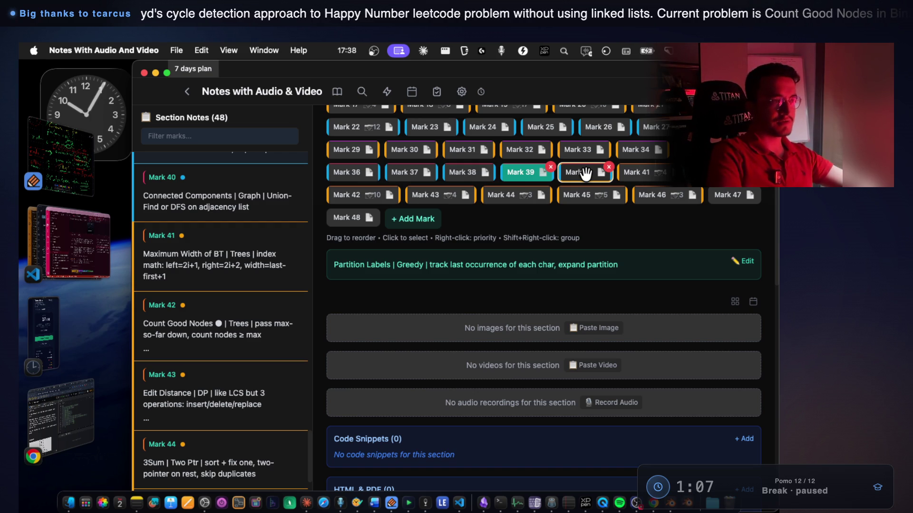
key("Left")
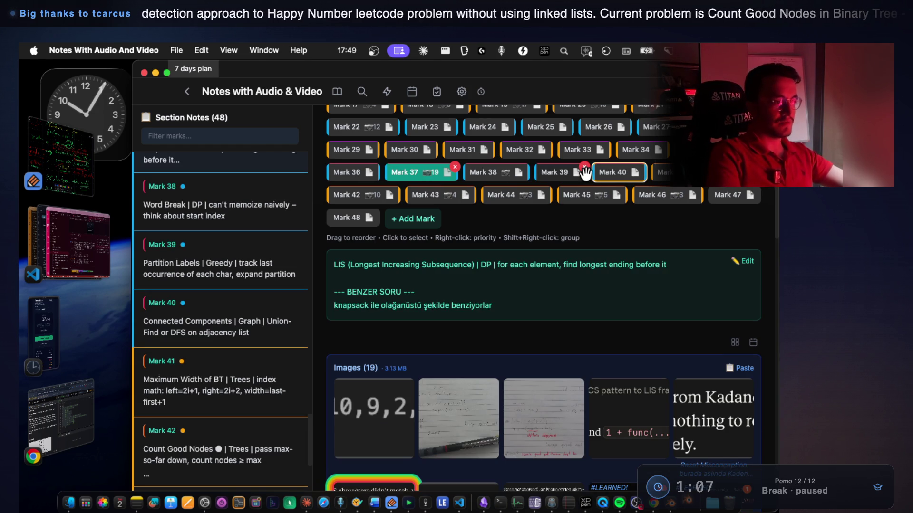
Scroll through the LIS note and open its second image, the handwritten recursion sketch
scroll(525, 295, "down", 3)
scroll(525, 296, "down", 5)
scroll(529, 278, "down", 5)
scroll(472, 315, "down", 4)
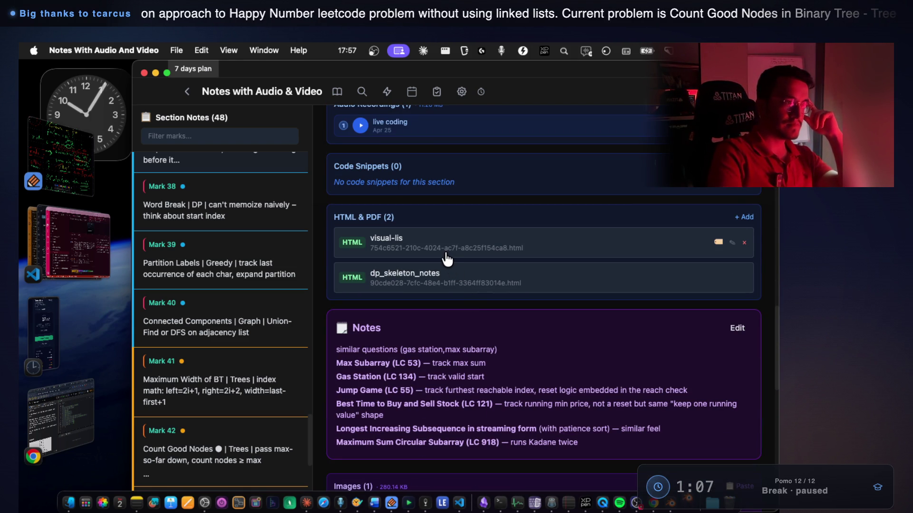
scroll(434, 350, "down", 4)
scroll(434, 349, "up", 10)
scroll(433, 347, "up", 8)
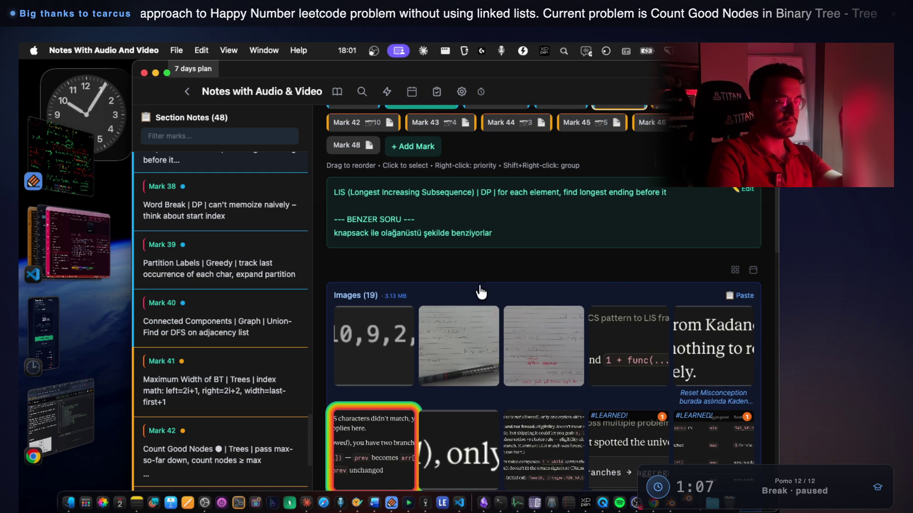
scroll(481, 292, "up", 1)
left_click(485, 412)
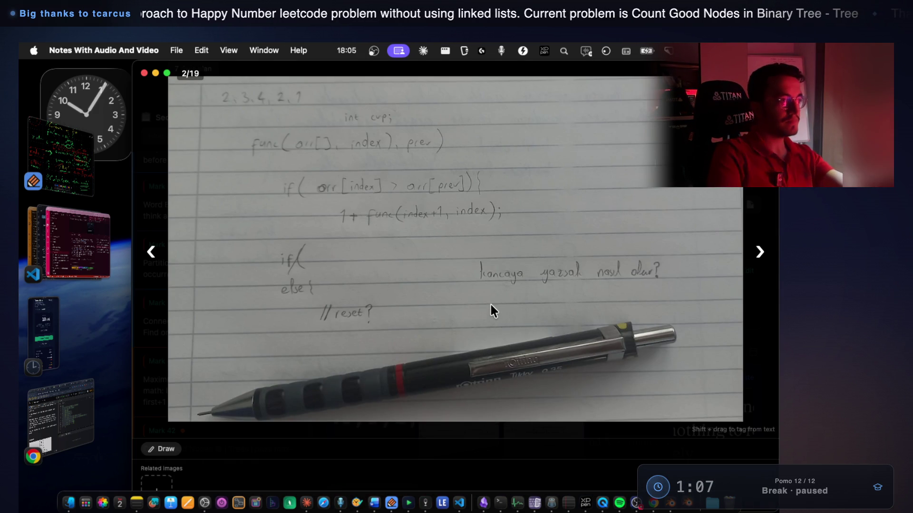
Close the LIS image and step back through Marks 36 to 33
key("Escape")
scroll(428, 228, "up", 1)
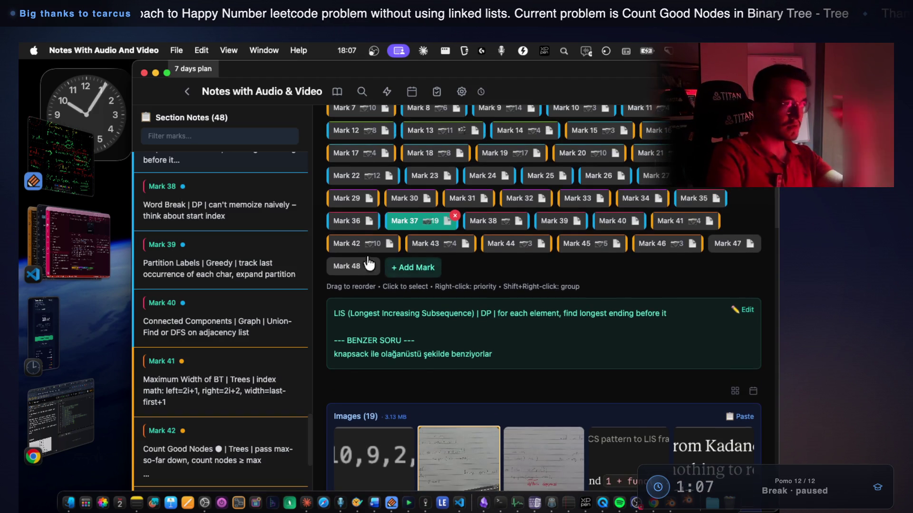
left_click(353, 221)
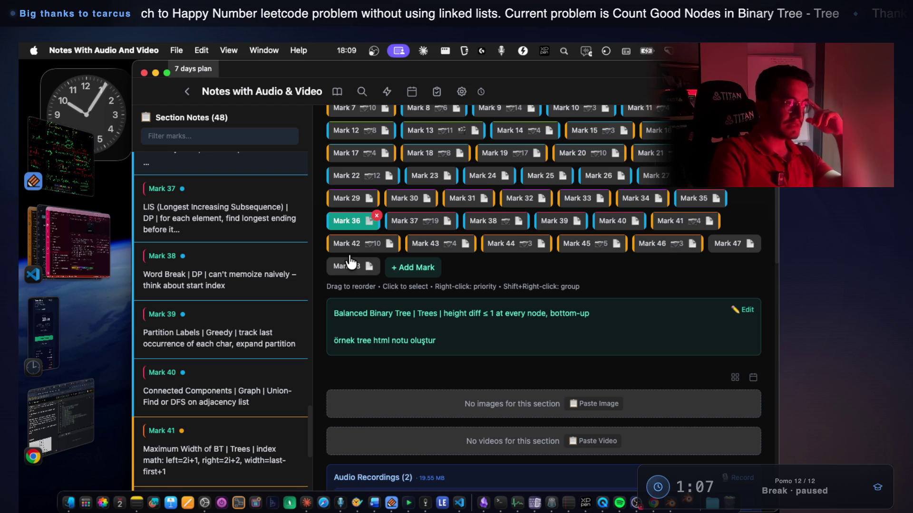
key("Left")
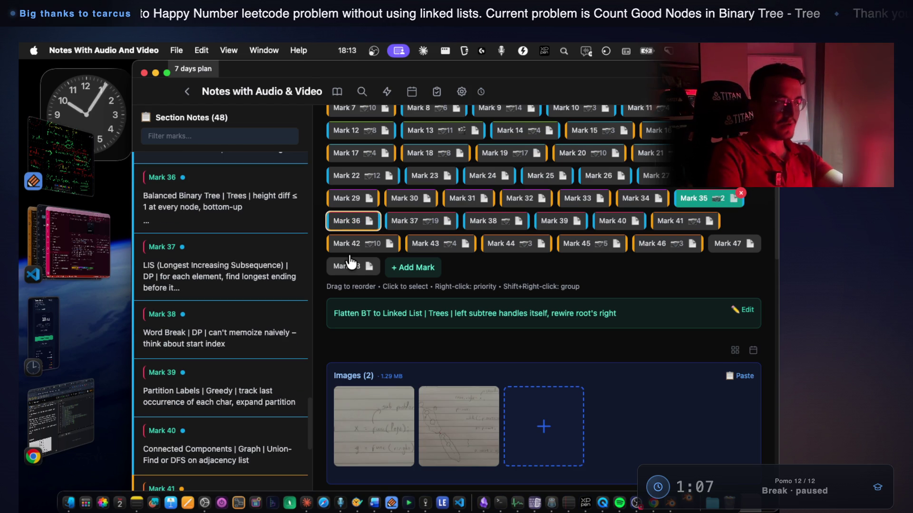
key("Left")
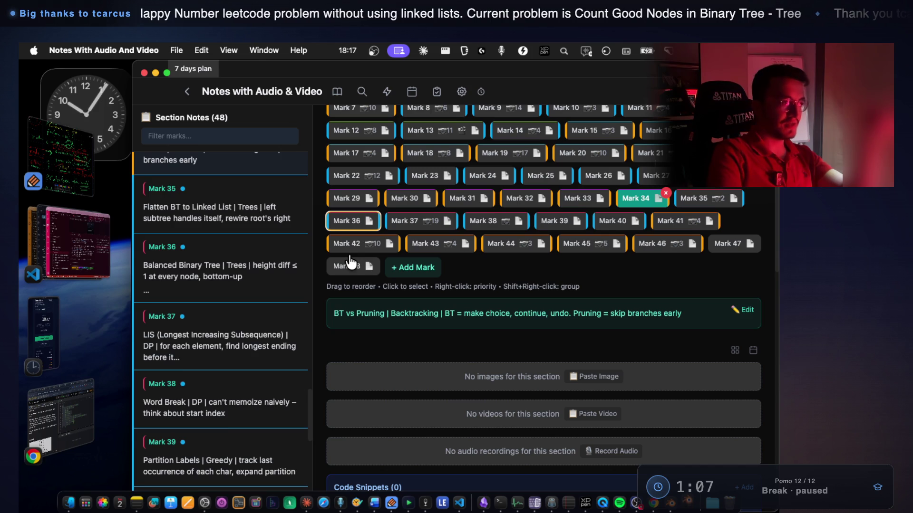
key("Left")
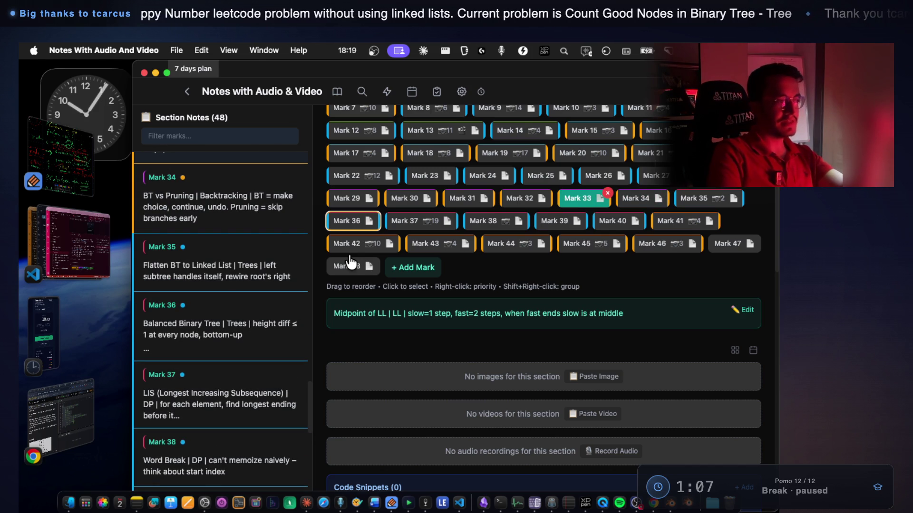
Continue back through Marks 32 to 29 and enlarge its Binary Tree Maximum Path Sum problem image
key("Left")
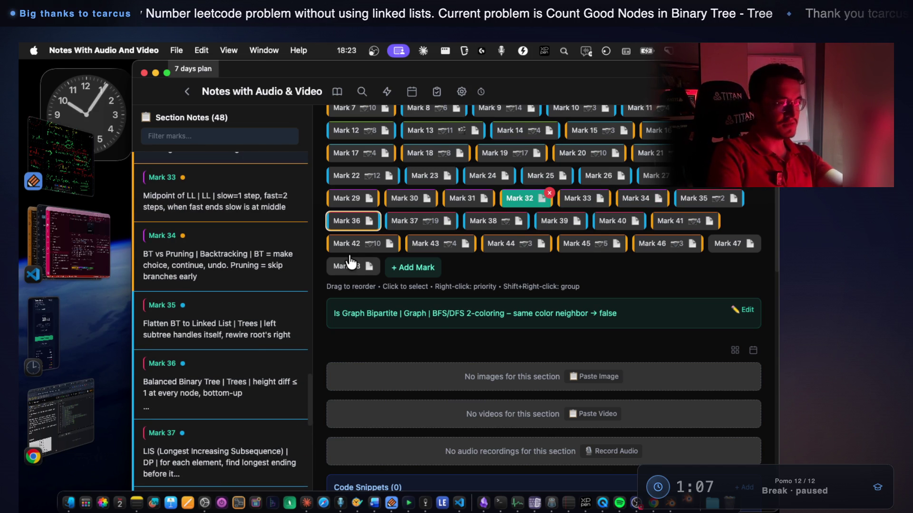
key("Left")
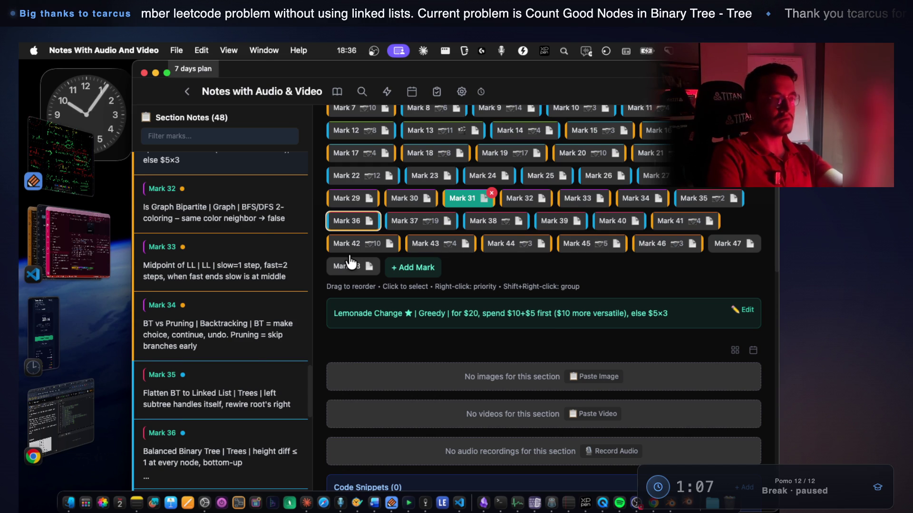
key("Left")
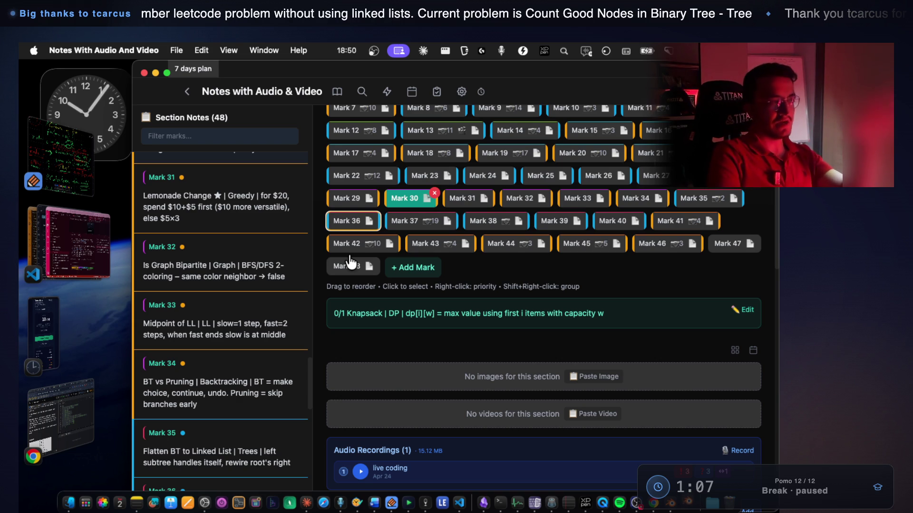
key("Left")
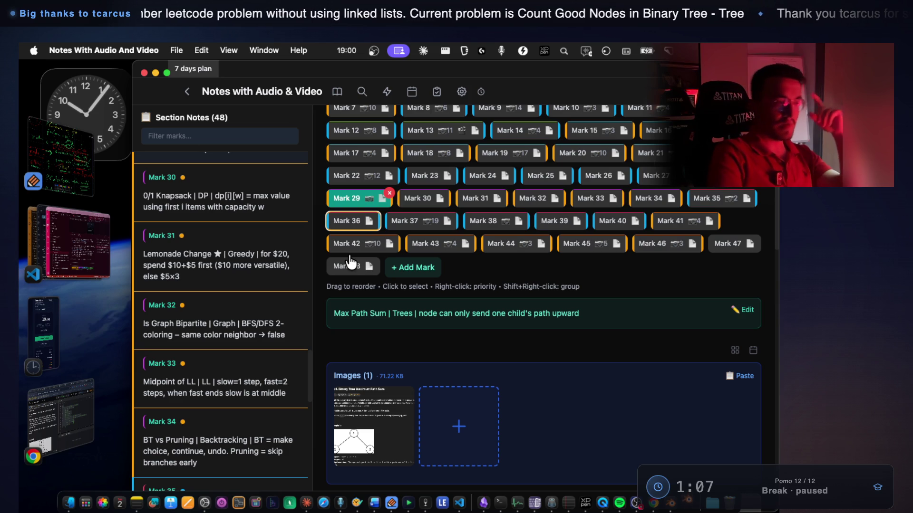
left_click(407, 435)
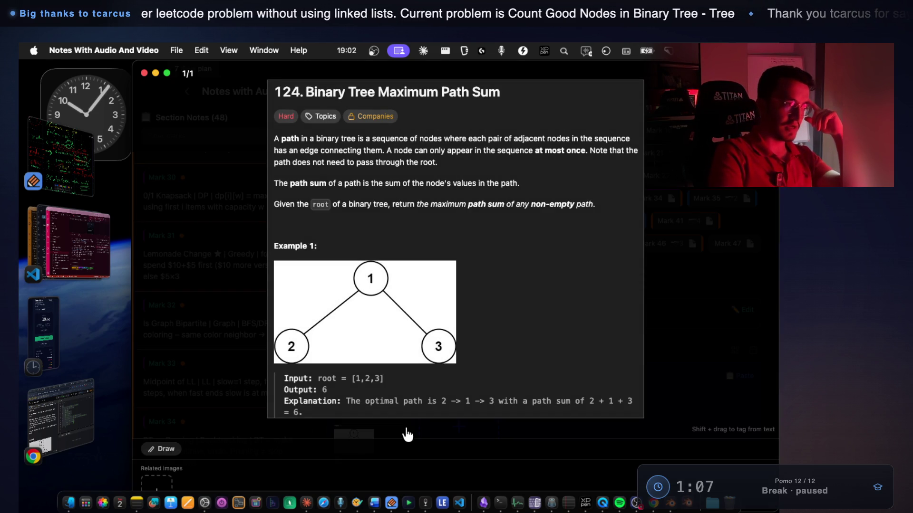
Close the problem image and move to Mark 28's Binary Tree Diameter note
left_click(656, 305)
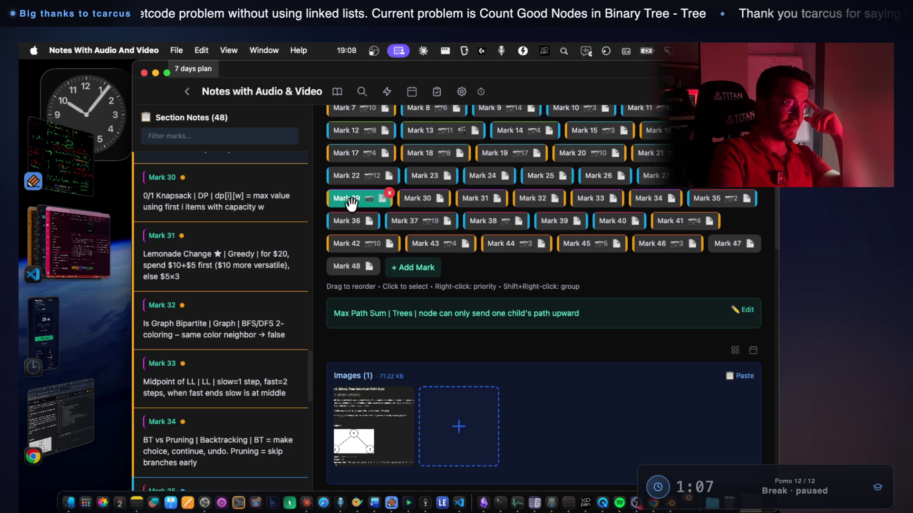
key("Left")
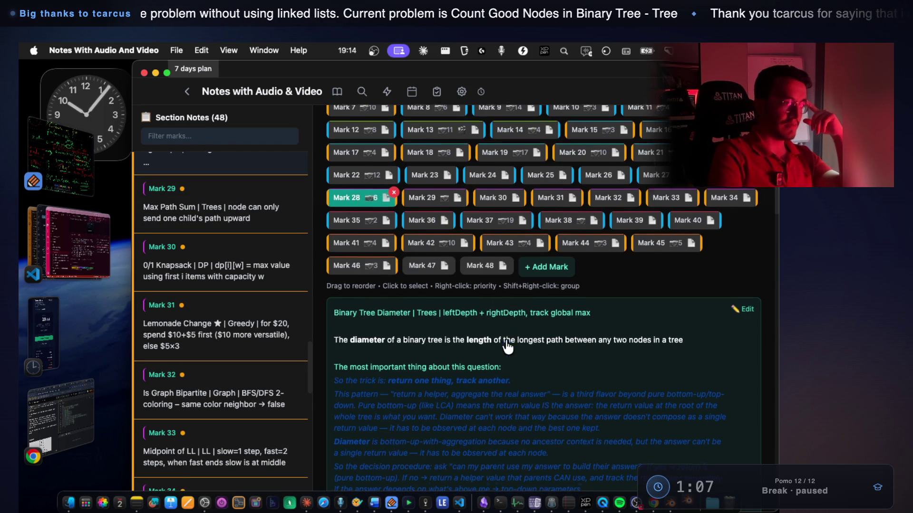
scroll(506, 346, "down", 10)
scroll(507, 347, "up", 10)
scroll(428, 345, "down", 10)
View Mark 28's tree diagram and its three handwritten images full size
left_click(385, 342)
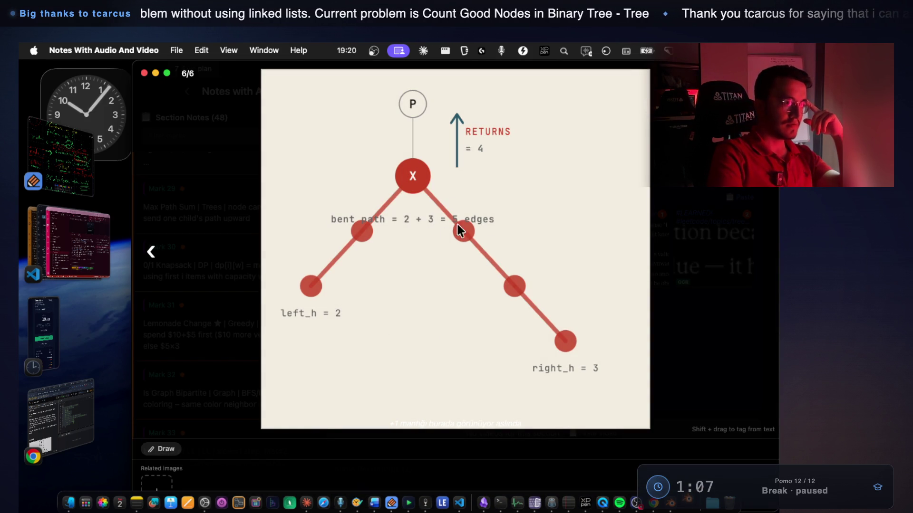
left_click(693, 357)
left_click(393, 238)
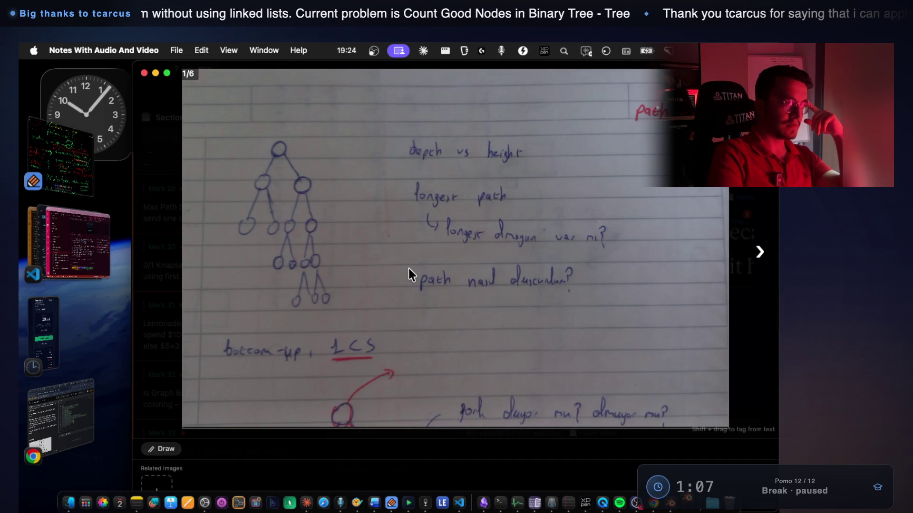
key("Right")
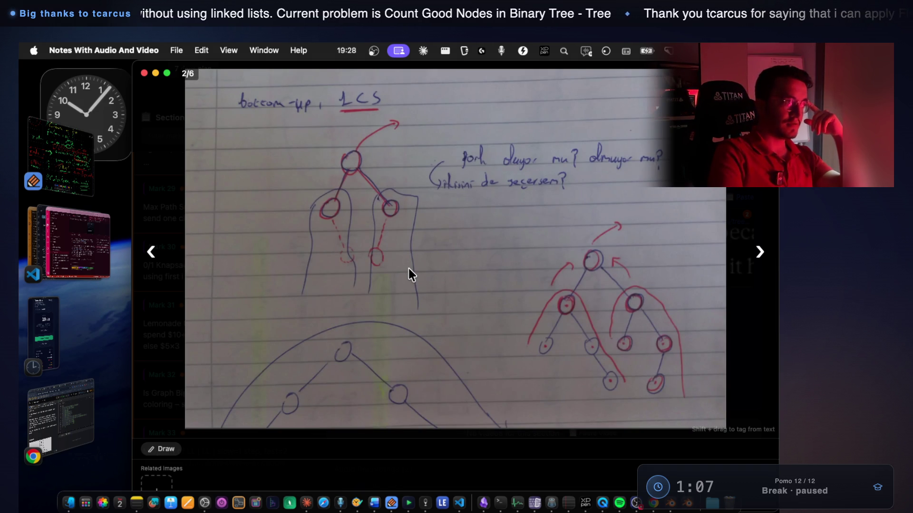
key("Right")
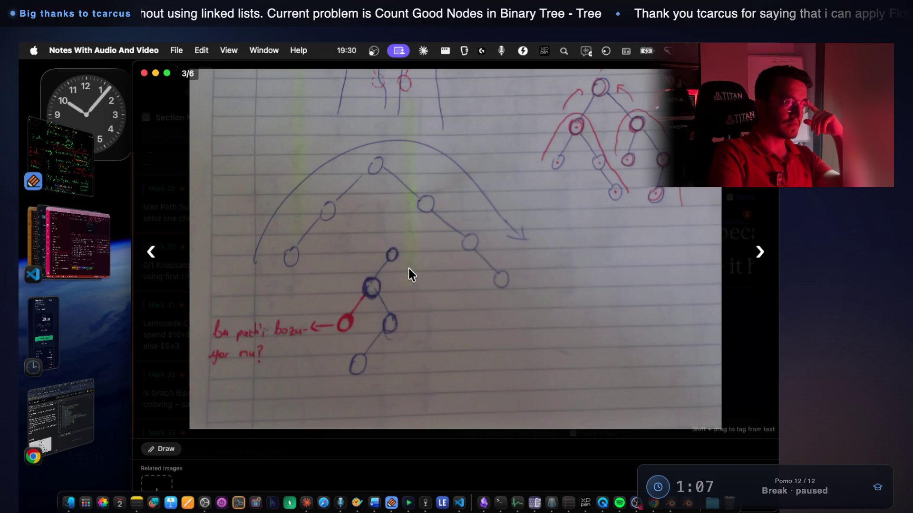
key("Escape")
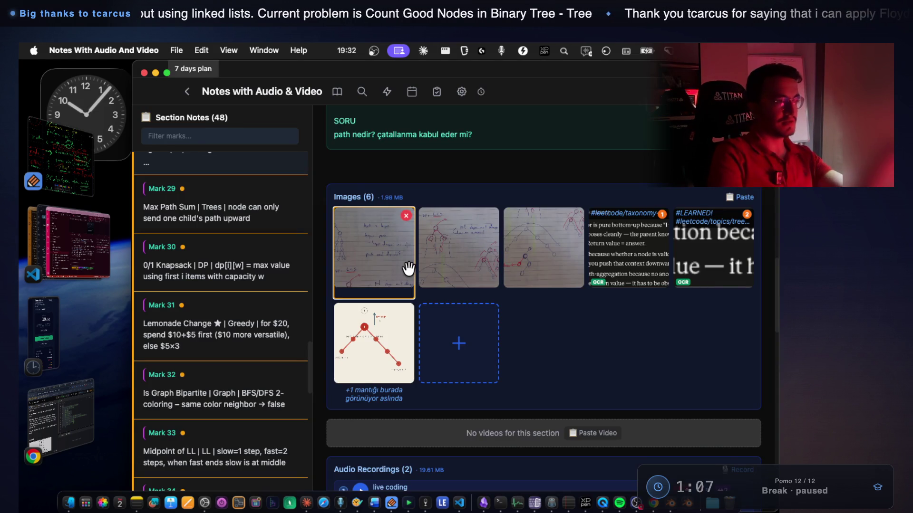
Move back to Mark 27's K-Sum Subarray prefix-sum note and scroll its sections
scroll(400, 261, "up", 10)
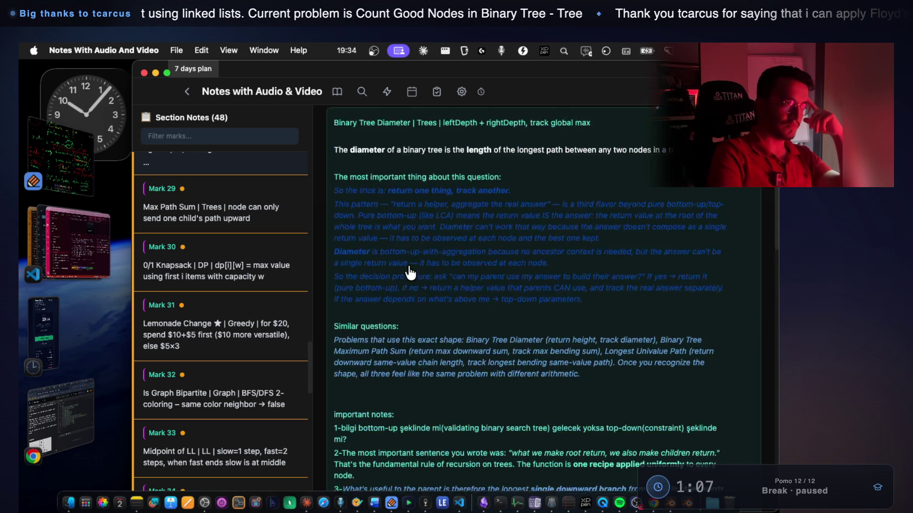
scroll(411, 274, "up", 3)
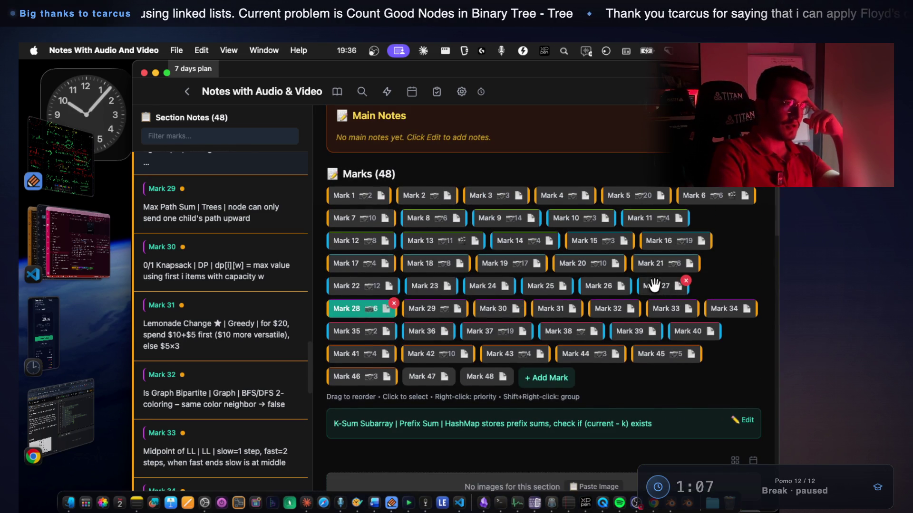
key("Left")
scroll(433, 331, "down", 5)
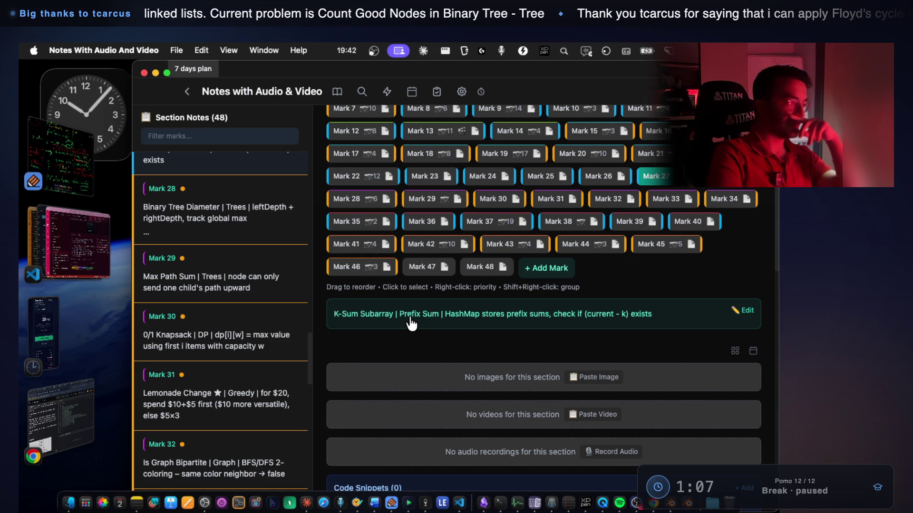
Open Mark 26's Heap Sort note, then step back through Mark 25 to Mark 24's Kadane's Algorithm note
mouse_move(605, 180)
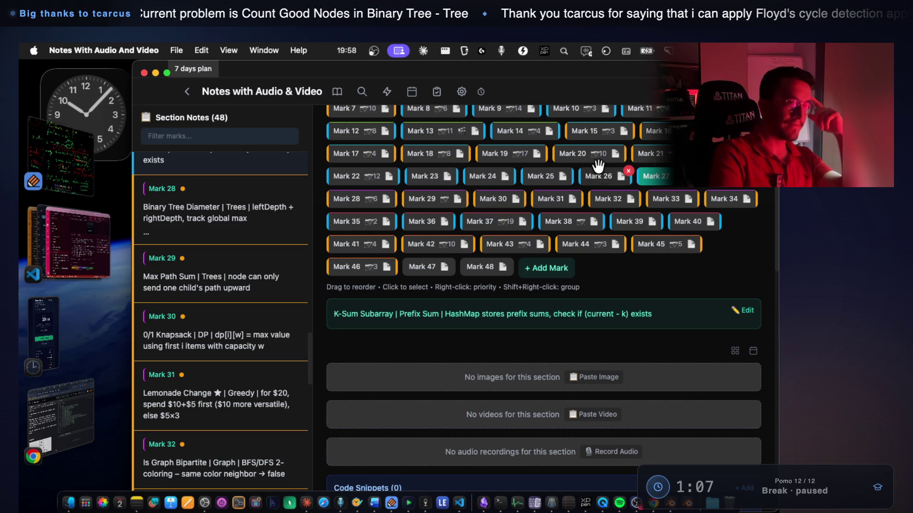
left_click(604, 175)
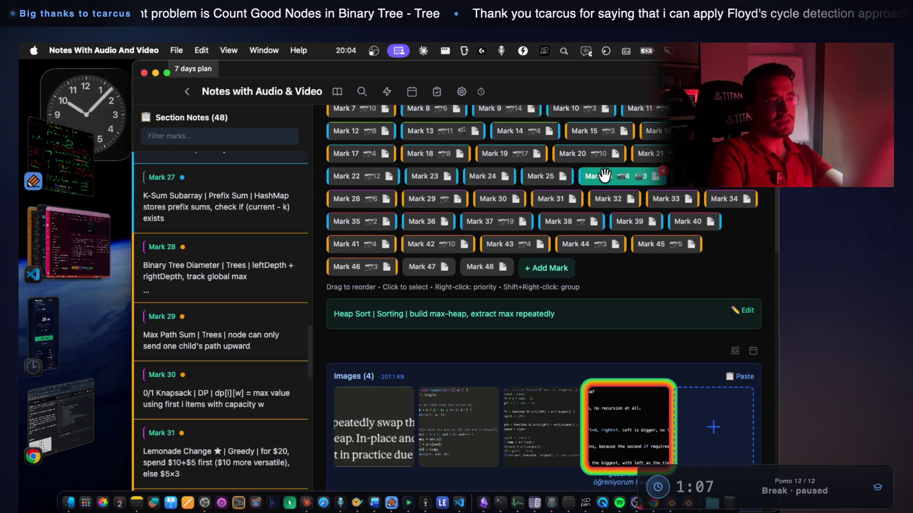
key("Left")
key("Left")
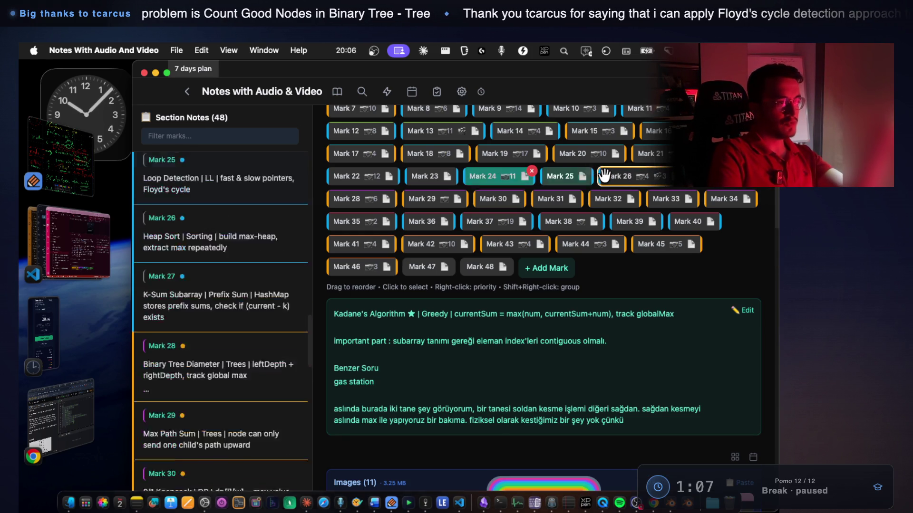
key("Left")
key("Left")
key("Left")
key("Left")
key("Left")
key("Left")
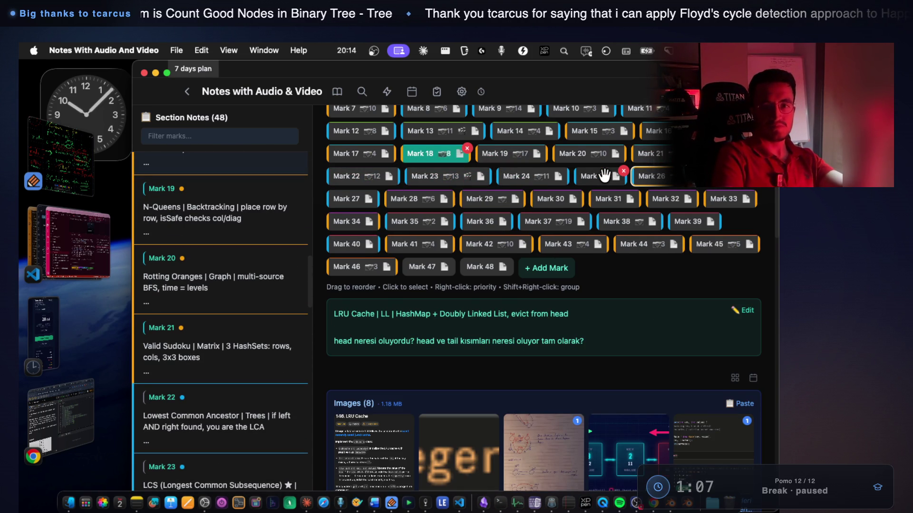
Browse back from Mark 17 to Mark 7, then forward through Marks 14, 27, 37, 41 to Mark 40
key("Left")
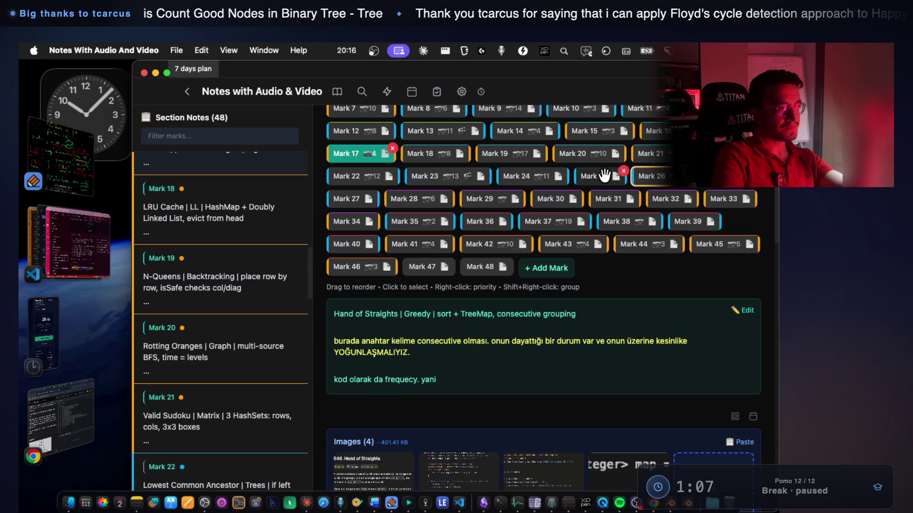
key("Left")
key("Left")
key("Left")
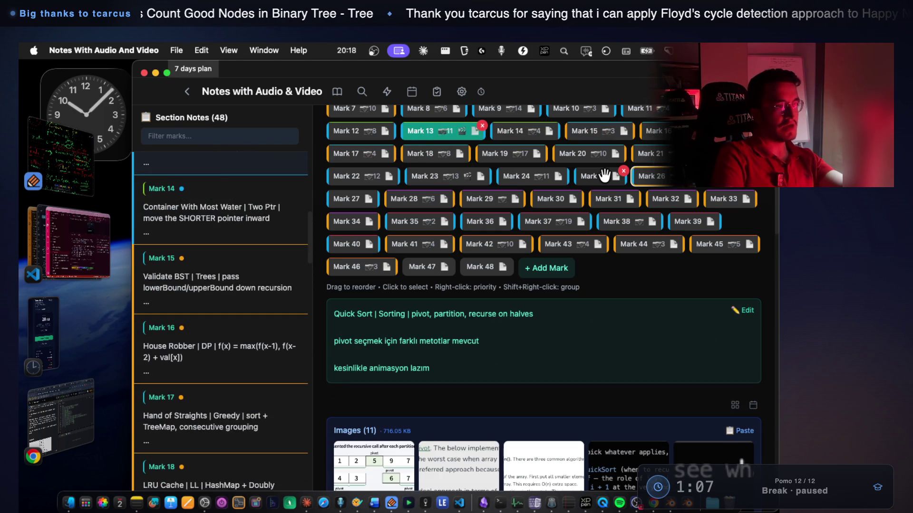
key("Left")
key("Left")
key("Left")
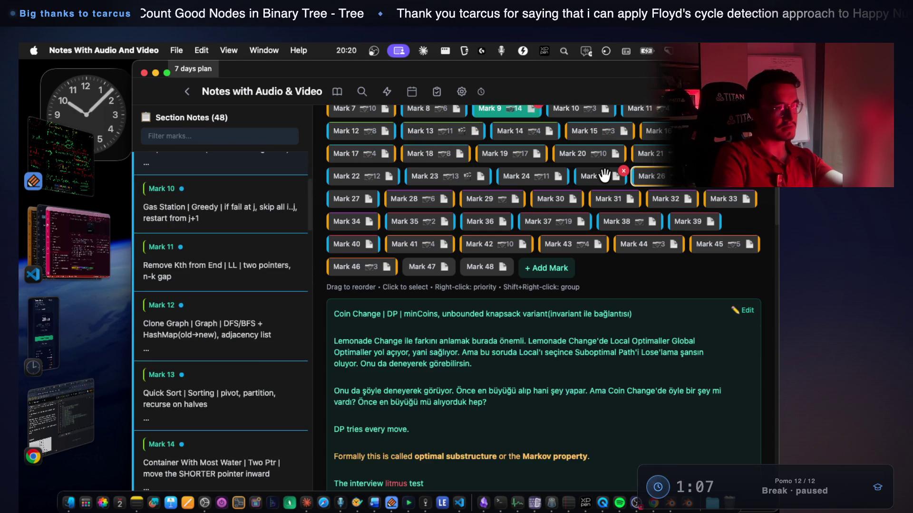
key("Right")
key("Right")
key("Right")
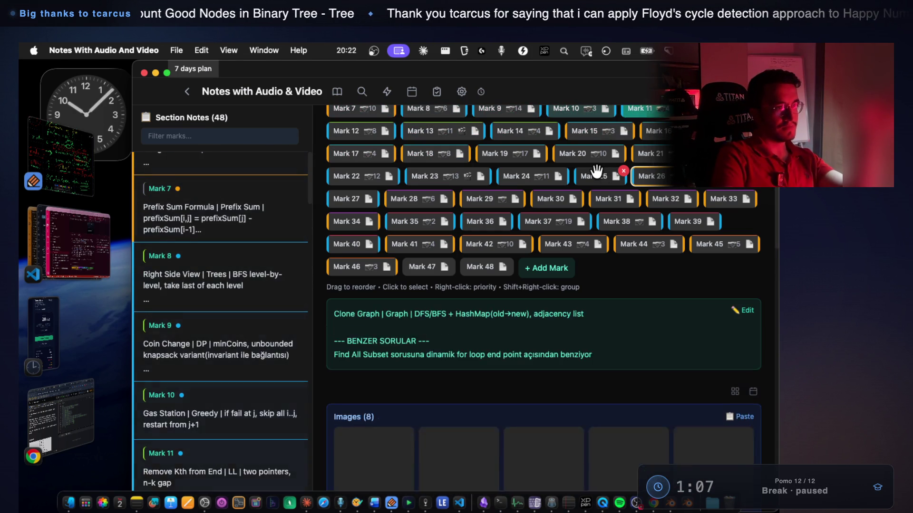
key("Right")
key("Right")
key("Right")
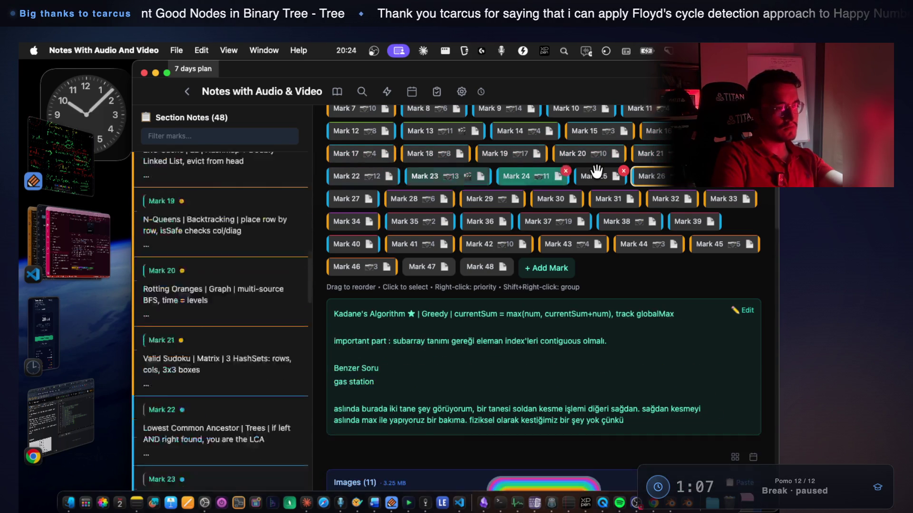
key("Right")
key("Right")
key("Right")
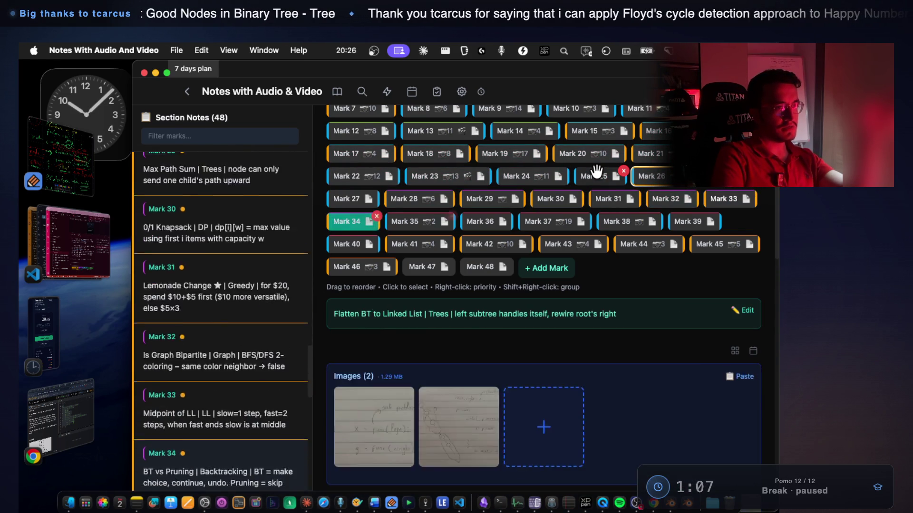
key("Right")
key("Right")
key("Right")
key("Left")
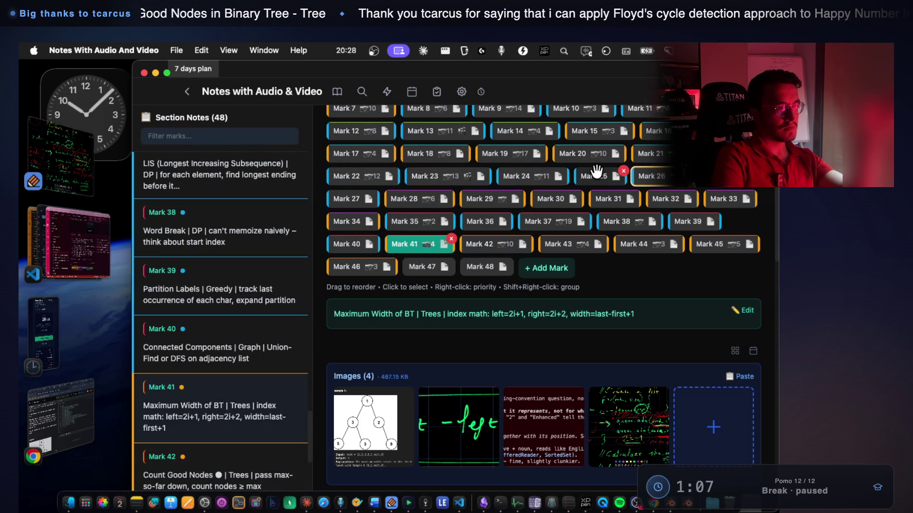
key("Left")
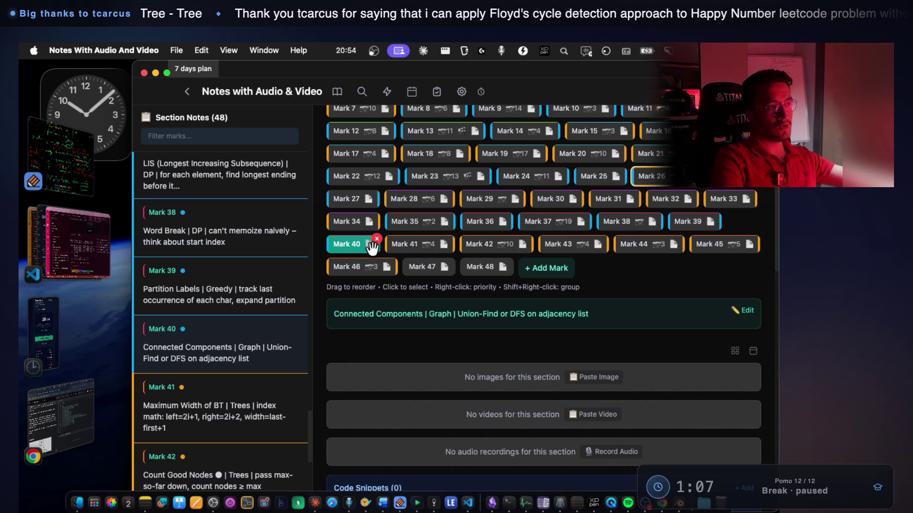
Move up to Mark 33, back through Marks 29 and 28, then on to Mark 32
key("Up")
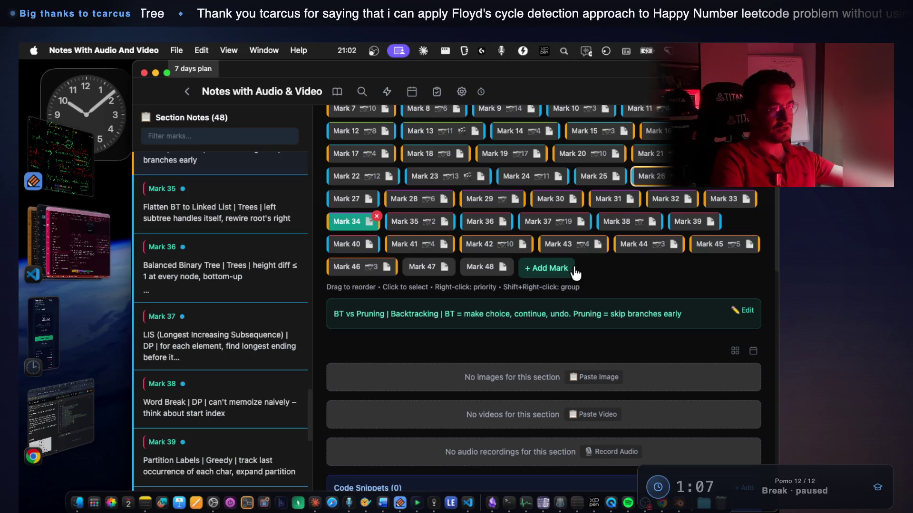
key("Left")
key("Left")
key("Left")
key("Left")
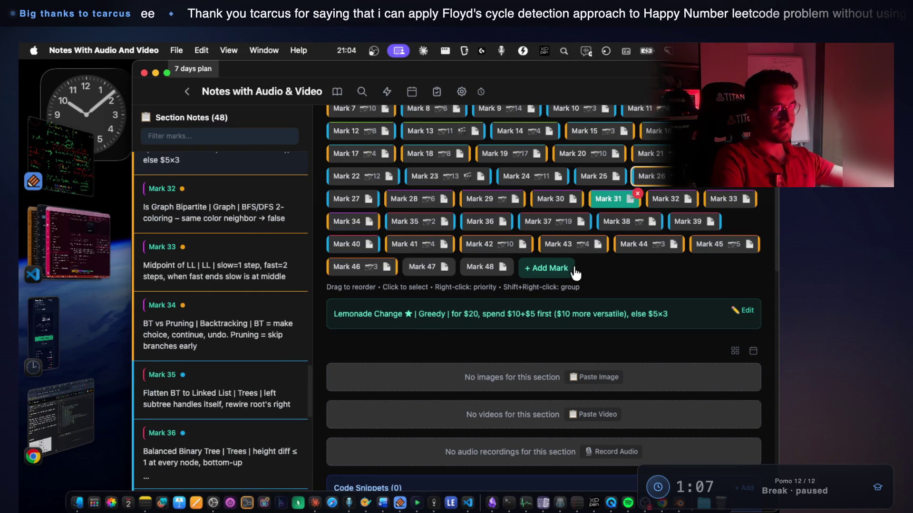
key("Left")
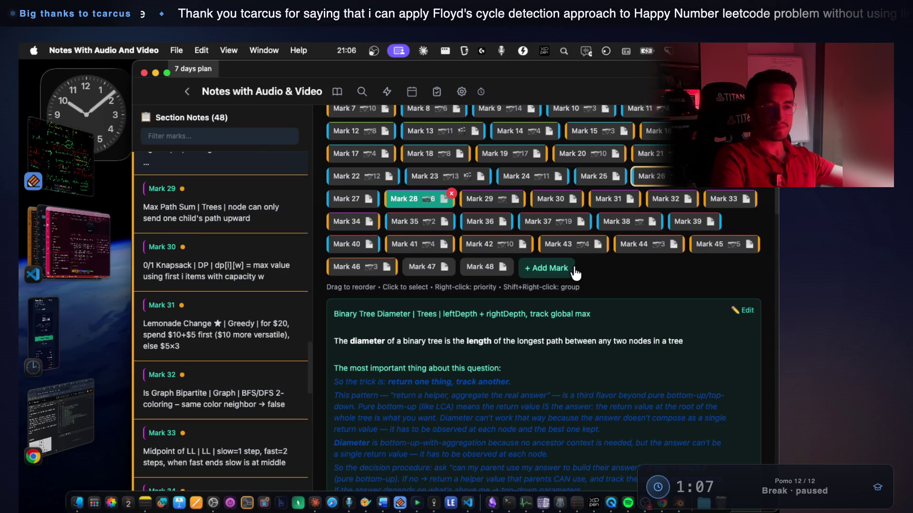
key("Left")
key("Right")
key("Right")
key("Right")
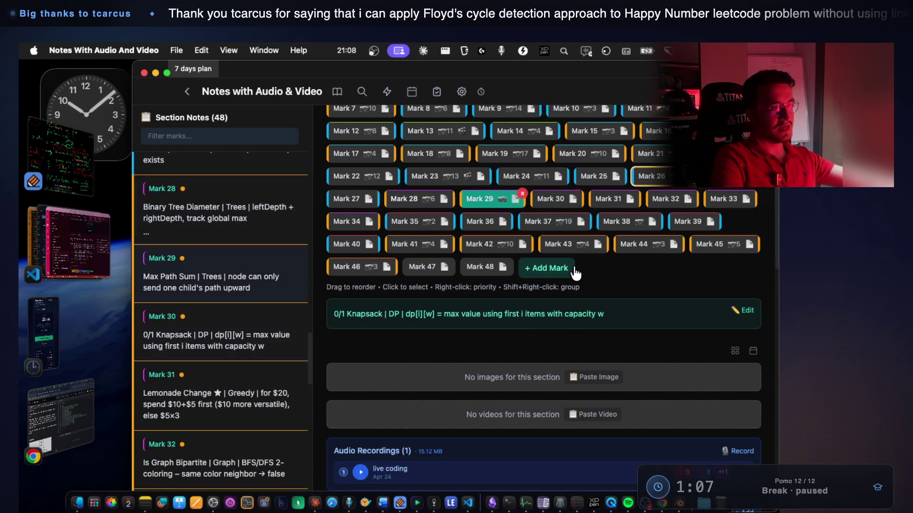
key("Right")
key("Right")
key("Left")
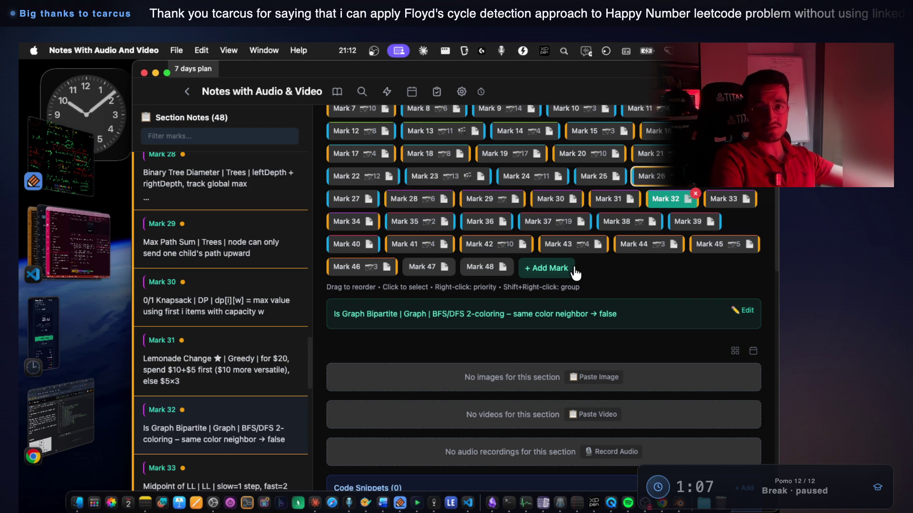
Step forward past Marks 38, 42 and 43 to settle on Mark 44's 3Sum note
key("Right")
key("Left")
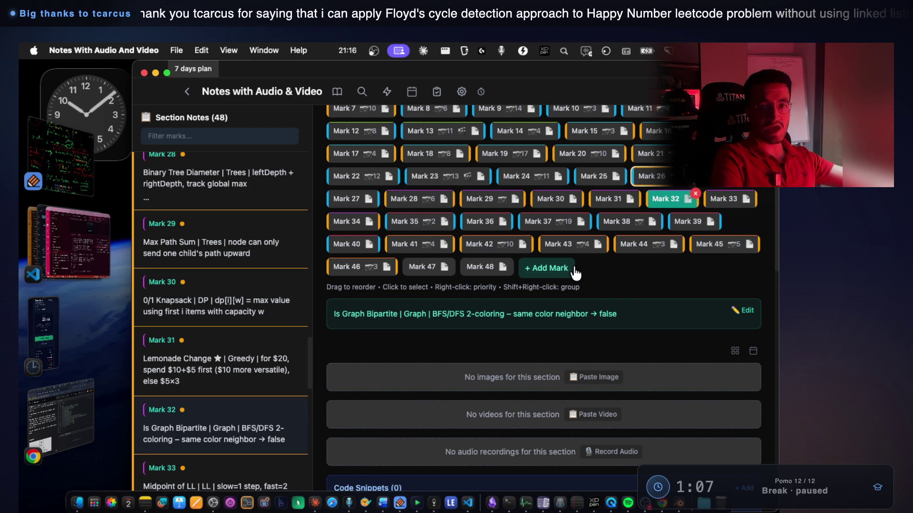
key("Right")
key("Right")
key("Right")
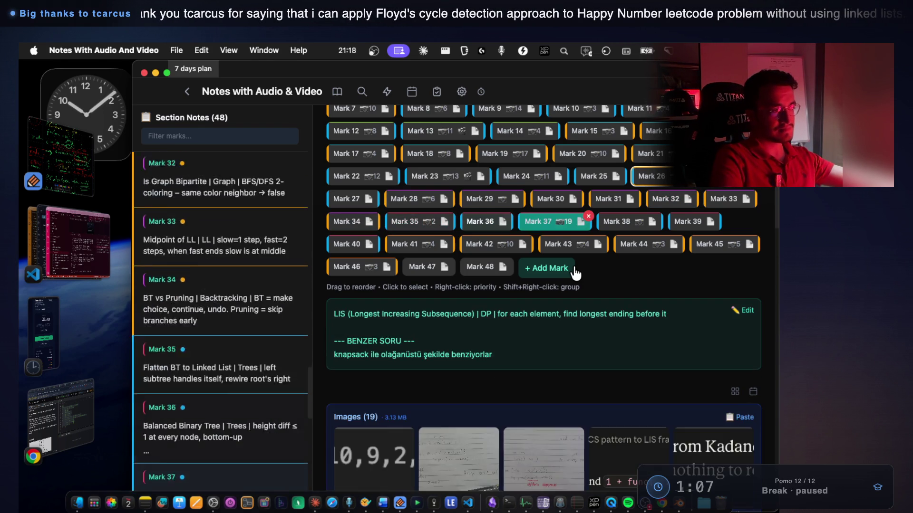
key("Right")
key("Right")
key("Right")
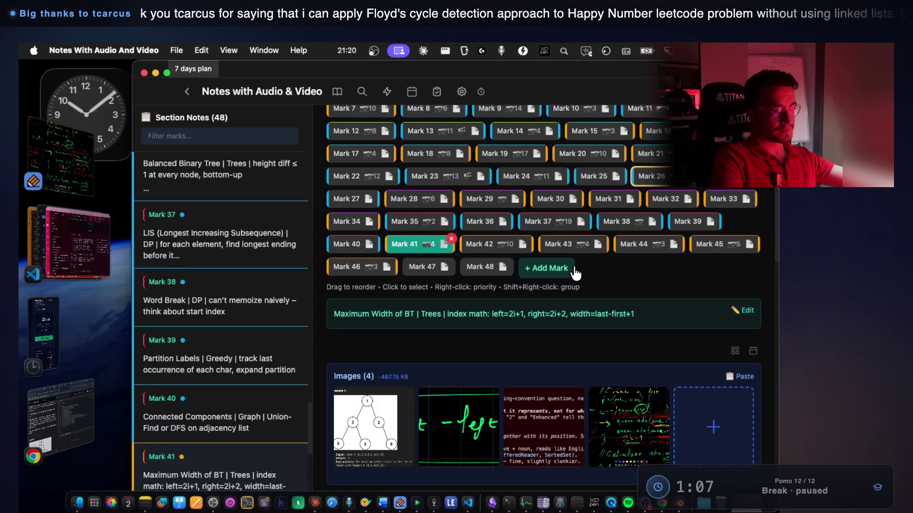
key("Right")
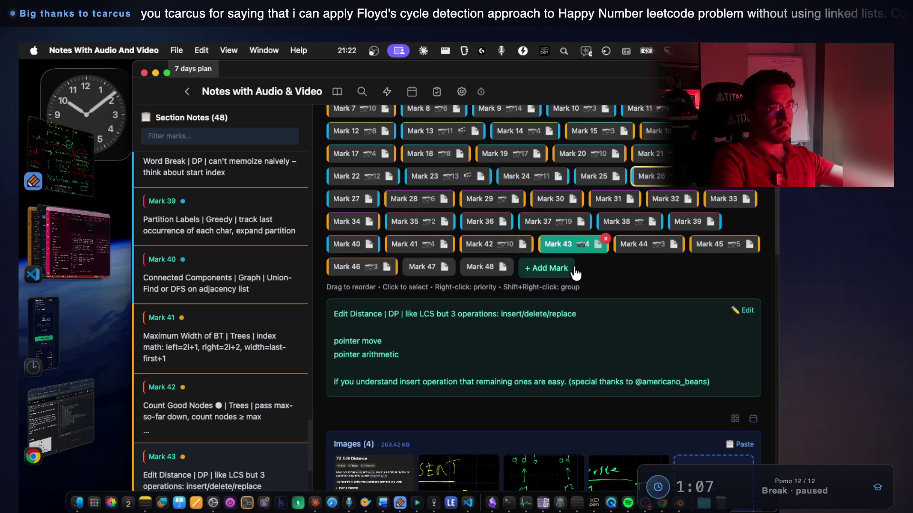
key("Right")
key("Right")
key("Left")
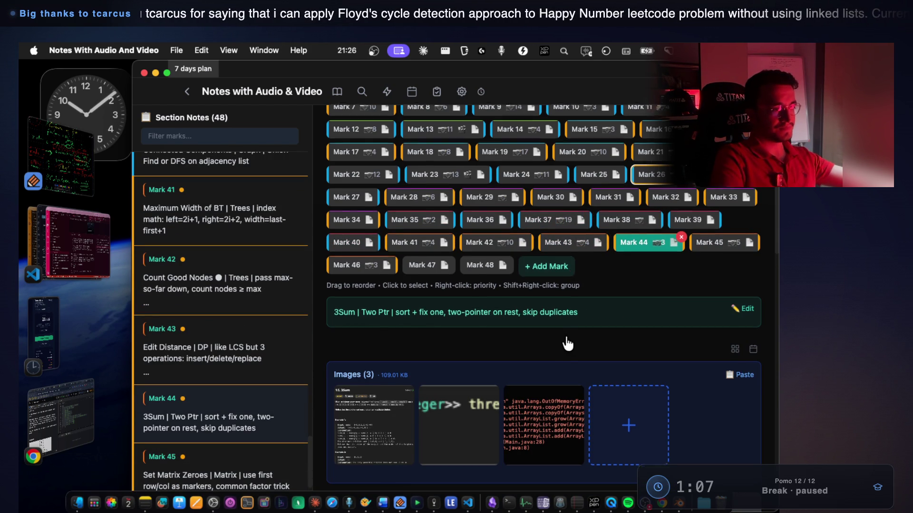
Scroll through Mark 44's 3Sum note and highlight part of its text
scroll(567, 340, "down", 5)
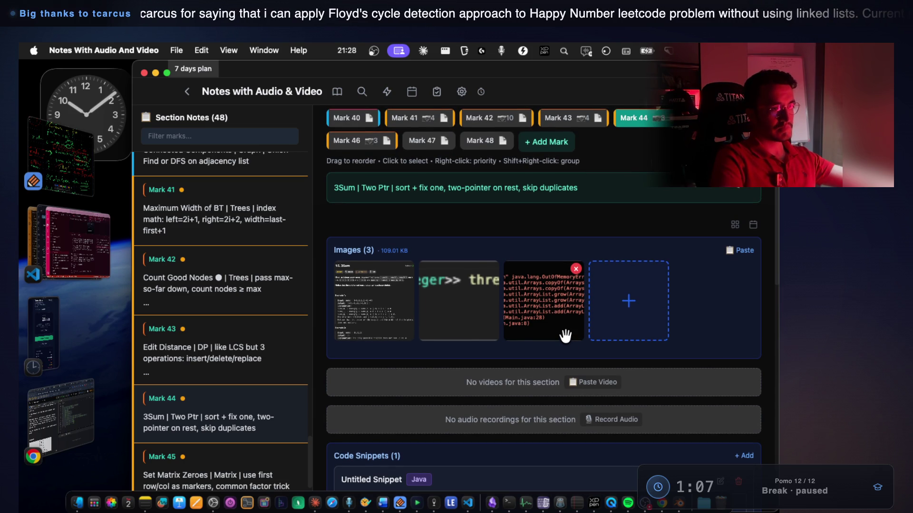
scroll(418, 310, "up", 2)
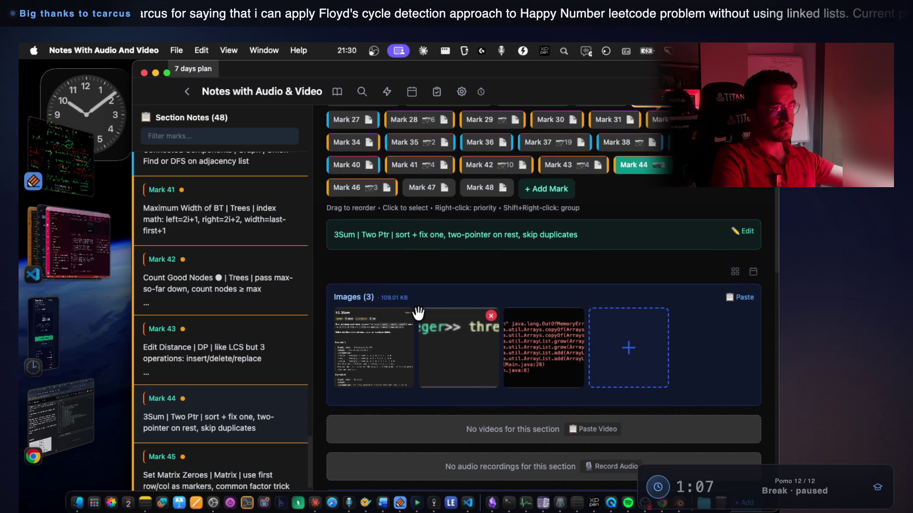
scroll(418, 313, "up", 1)
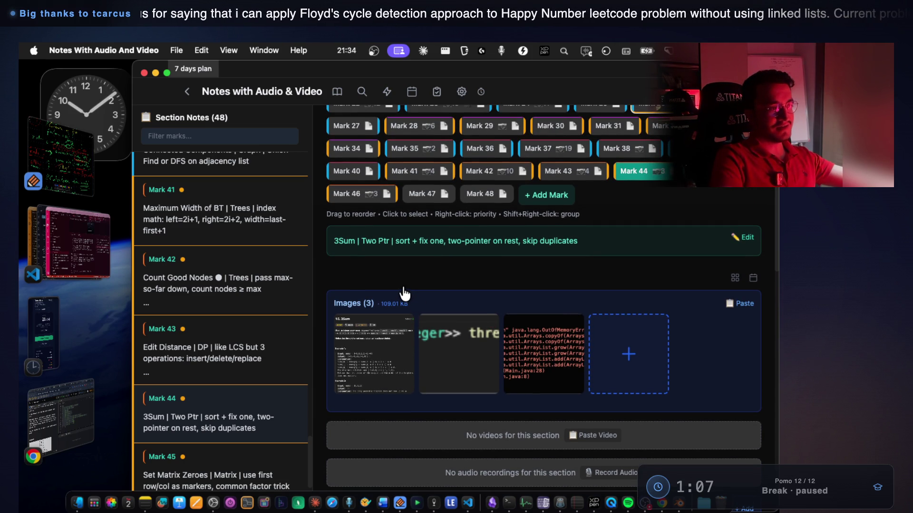
mouse_move(333, 241)
left_mouse_down()
mouse_move(576, 247)
mouse_move(524, 248)
left_mouse_up()
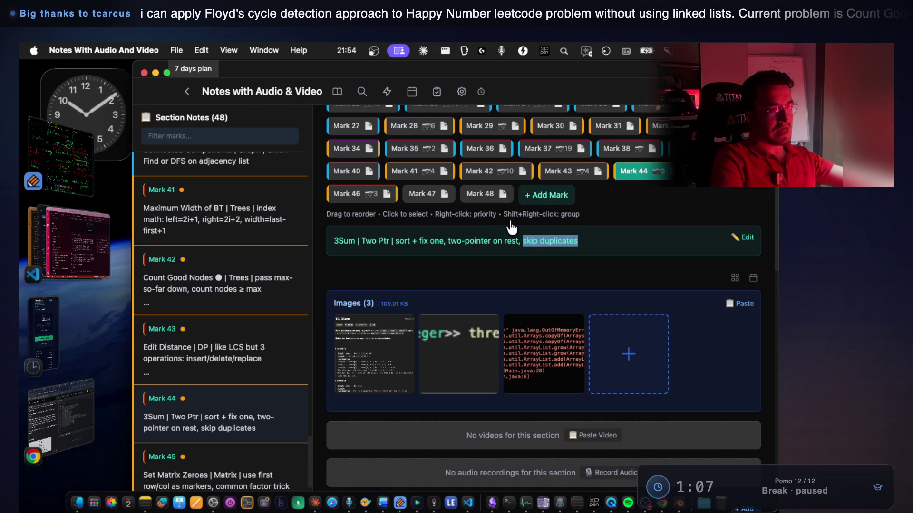
scroll(513, 223, "up", 2)
scroll(515, 223, "up", 6)
scroll(516, 225, "down", 5)
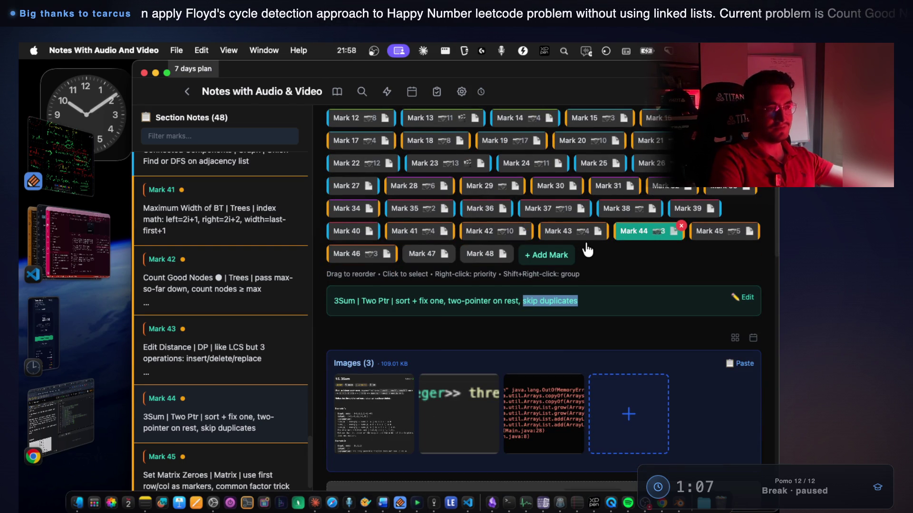
Glance at Marks 45 and 46, then return to Mark 44 and scroll to its images
left_click(713, 230)
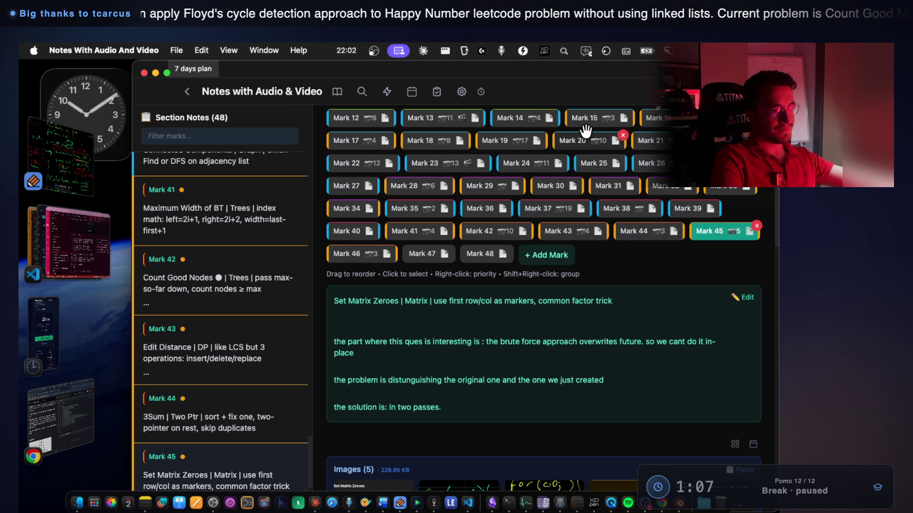
key("Right")
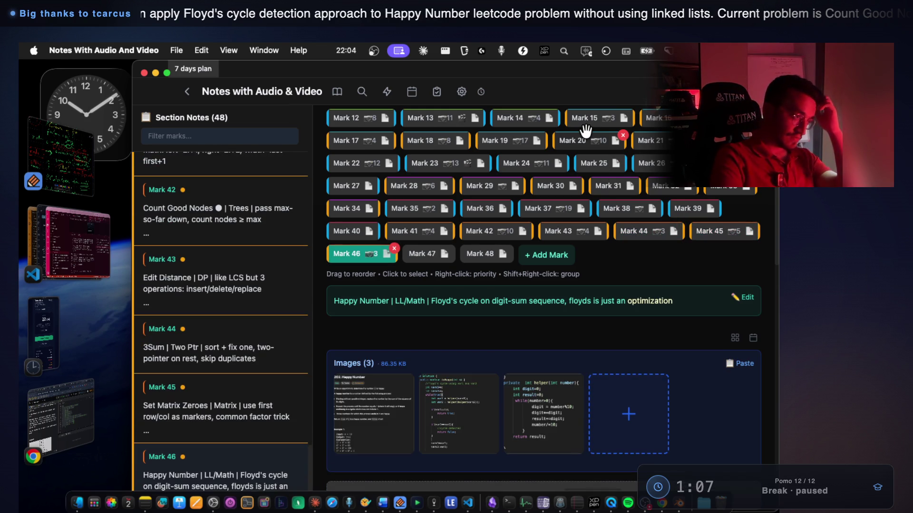
key("Left")
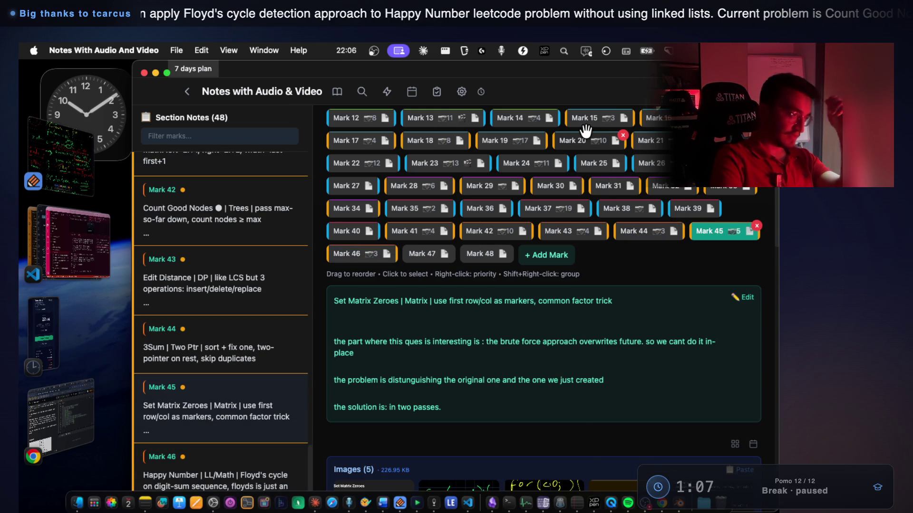
key("Left")
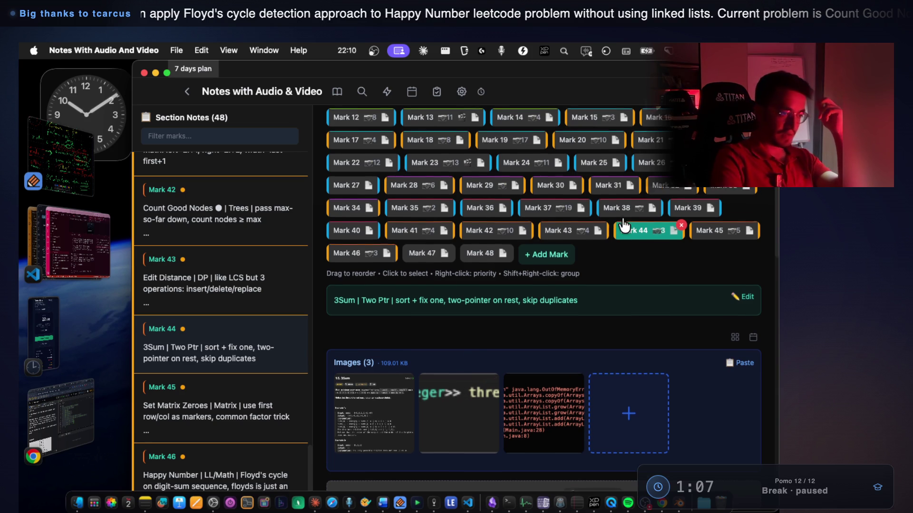
scroll(624, 225, "down", 3)
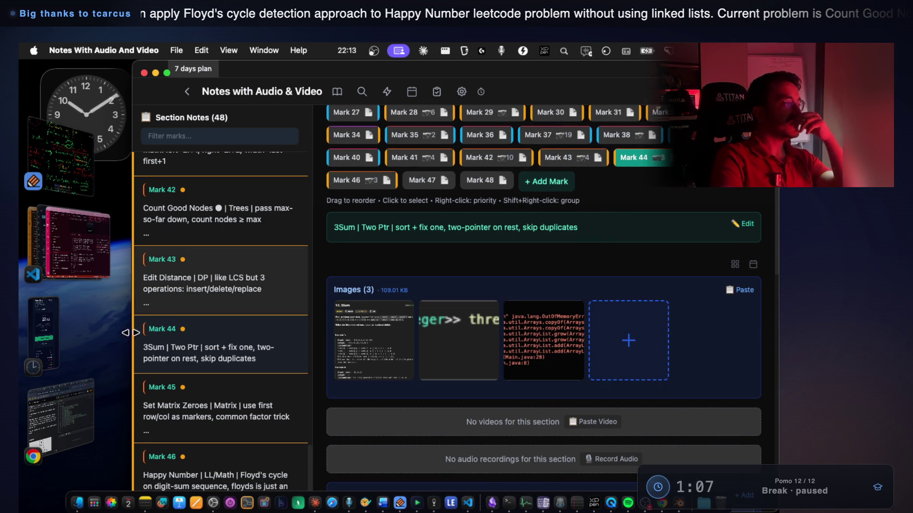
Switch to Notability and scroll through the handwritten 3Sum notes
left_click(73, 181)
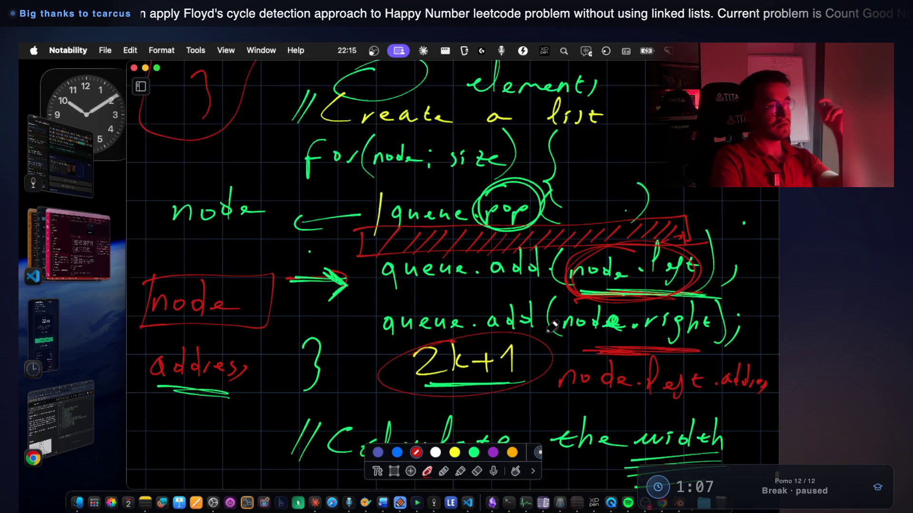
scroll(554, 314, "down", 3)
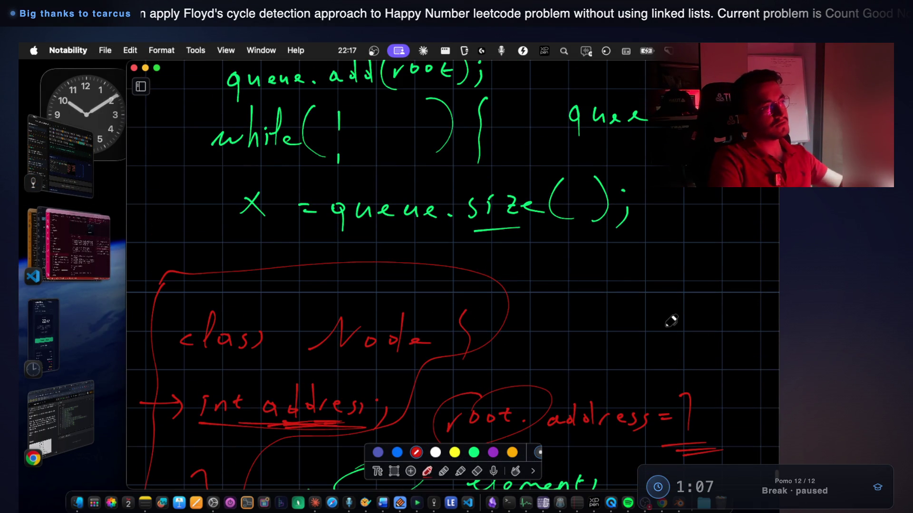
scroll(669, 321, "down", 5)
scroll(671, 320, "down", 10)
scroll(554, 295, "up", 3)
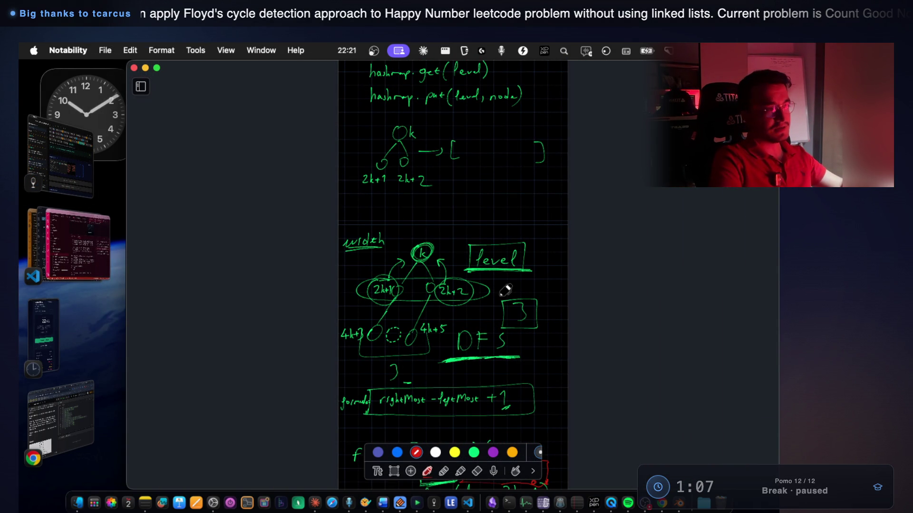
scroll(505, 291, "up", 5)
scroll(505, 291, "up", 5)
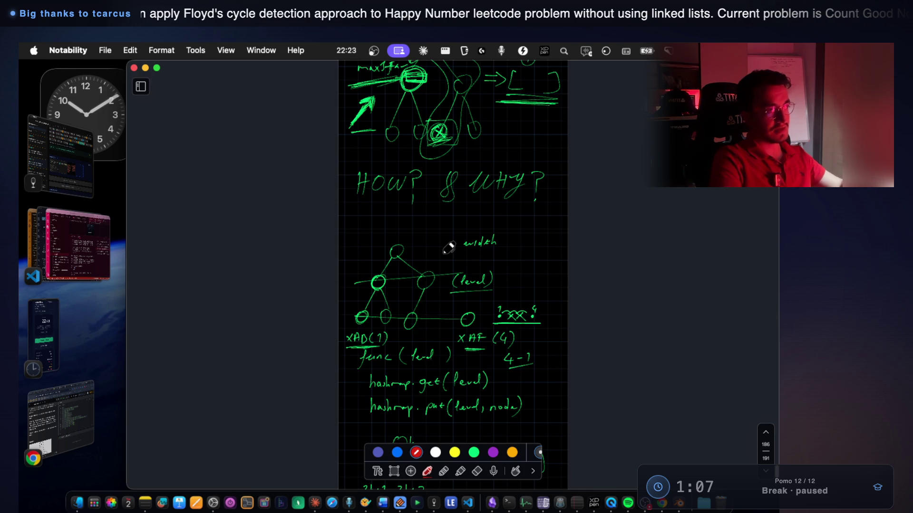
scroll(448, 248, "up", 5)
scroll(449, 248, "up", 20)
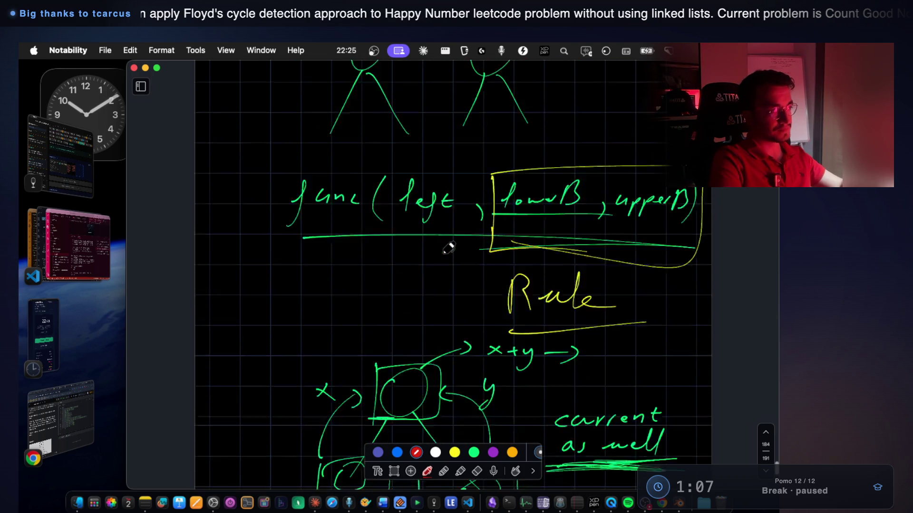
scroll(448, 248, "down", 5)
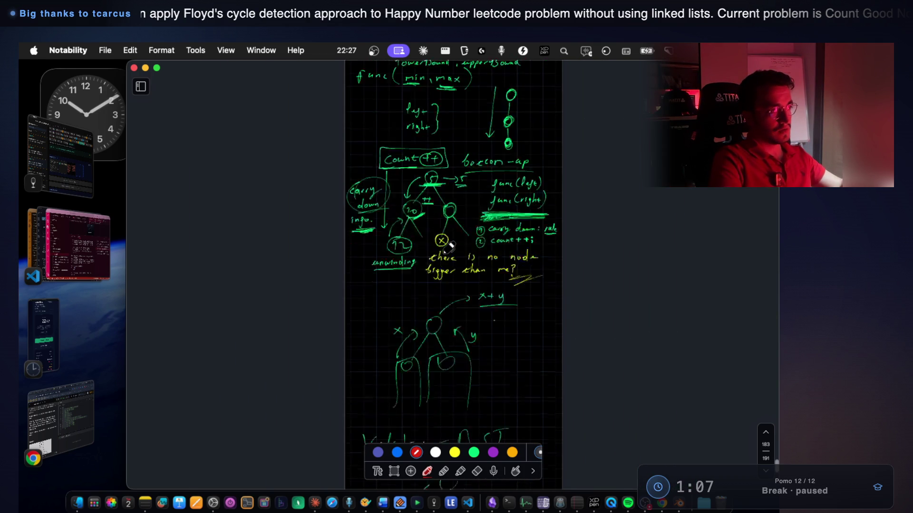
scroll(449, 248, "up", 15)
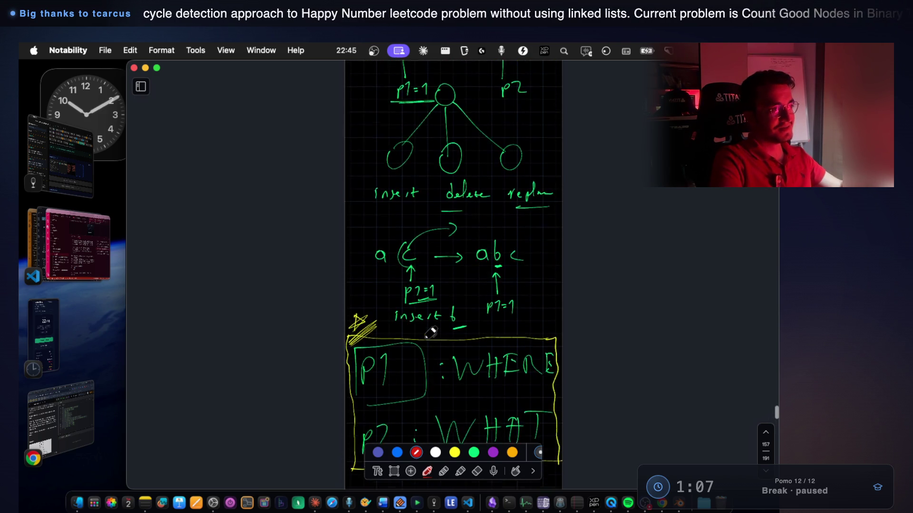
Scroll to the original x+y+z=0, x+y=-z and 2 sum notes, then return to Mark 44
scroll(430, 333, "up", 3)
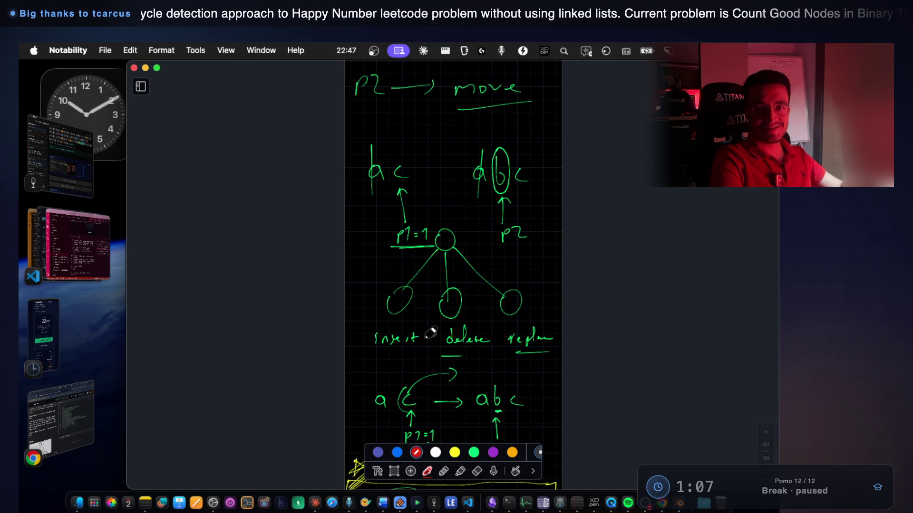
scroll(431, 333, "up", 10)
scroll(431, 333, "up", 3)
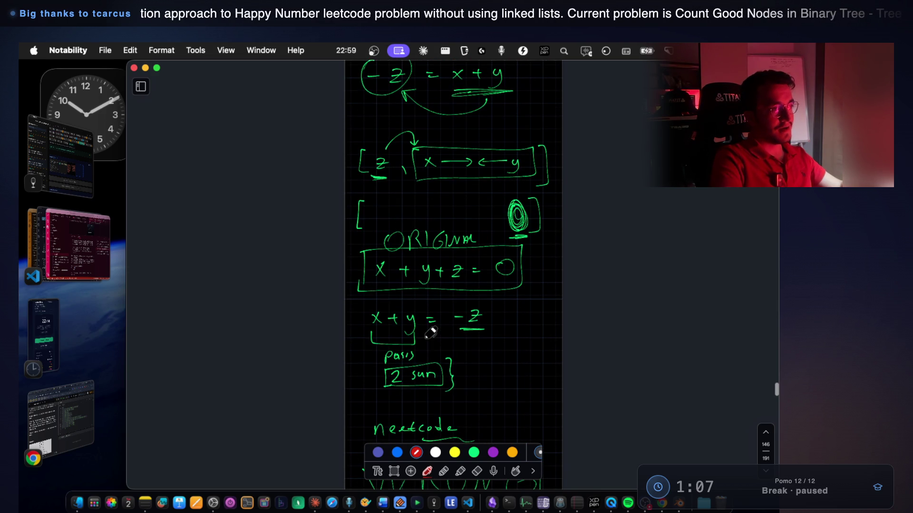
scroll(389, 284, "down", 10)
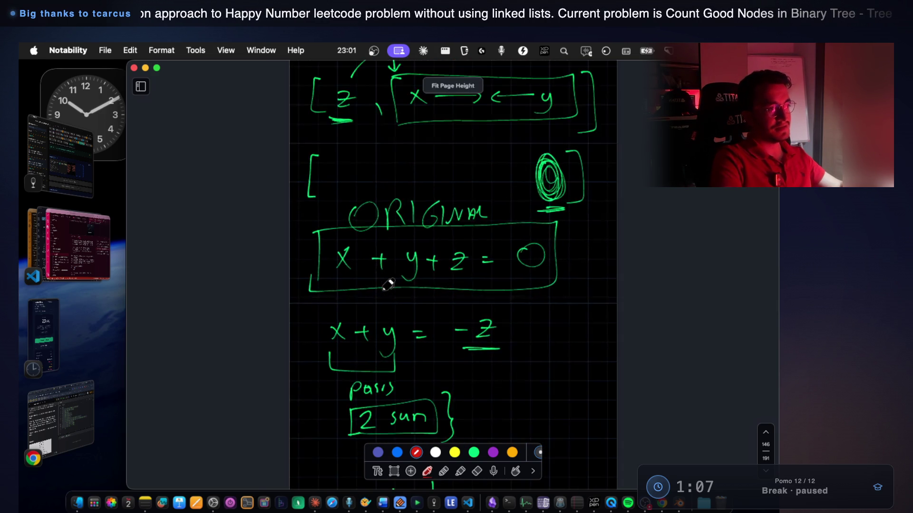
scroll(389, 284, "up", 10)
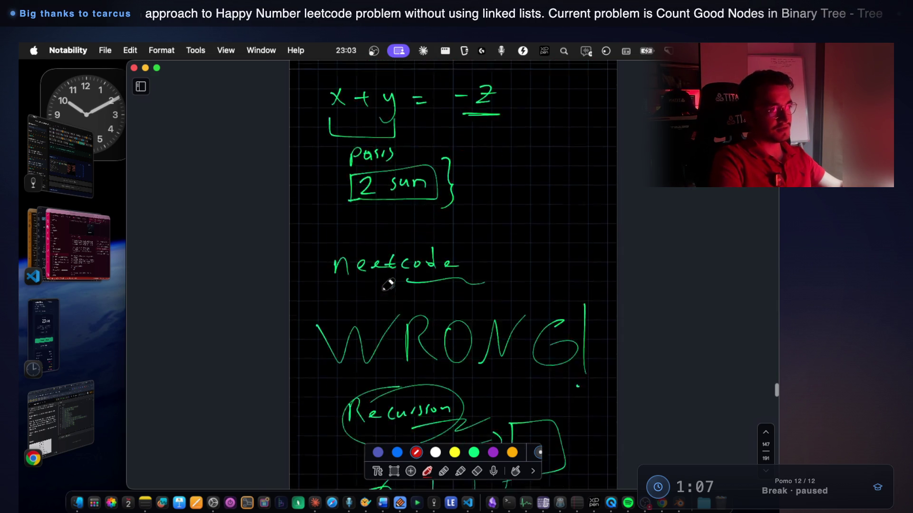
scroll(388, 284, "down", 2)
scroll(388, 285, "down", 5)
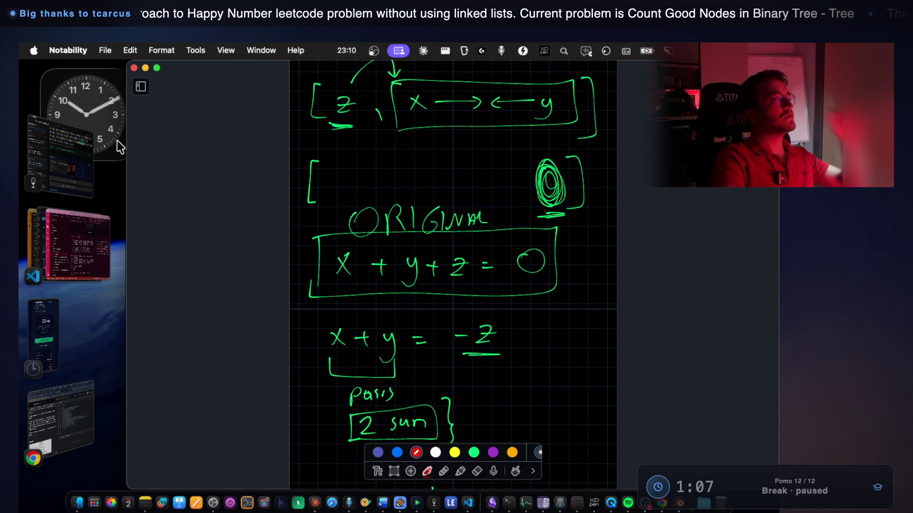
left_click(76, 170)
Expand the Java 3Sum snippet with Show more and scroll through the full code
scroll(449, 264, "down", 8)
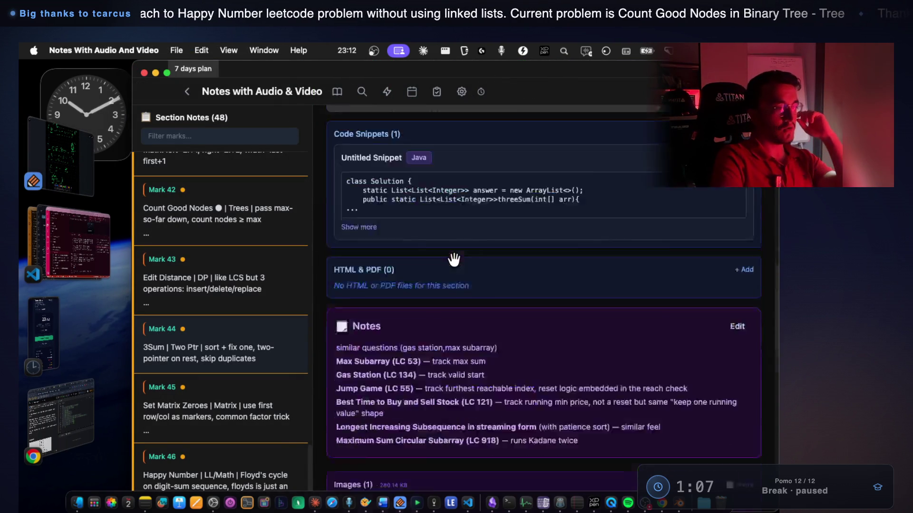
scroll(456, 266, "up", 5)
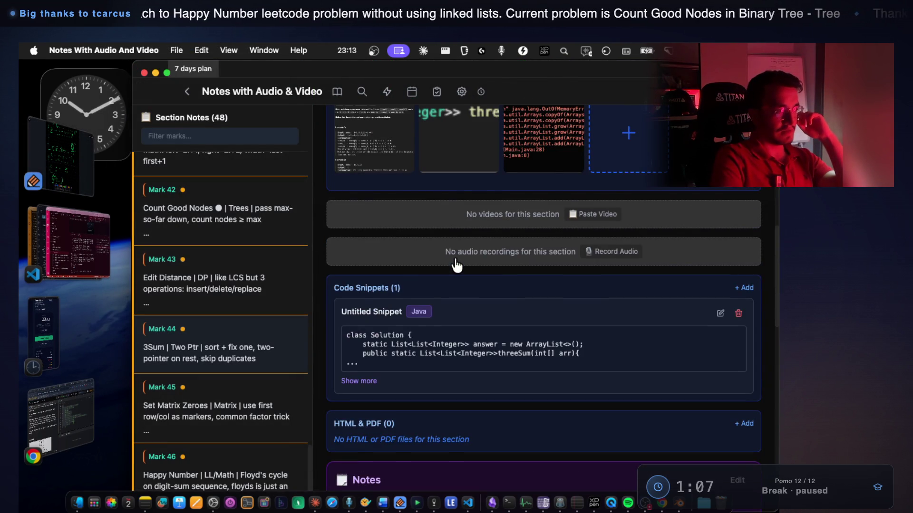
left_click(358, 383)
scroll(345, 216, "down", 4)
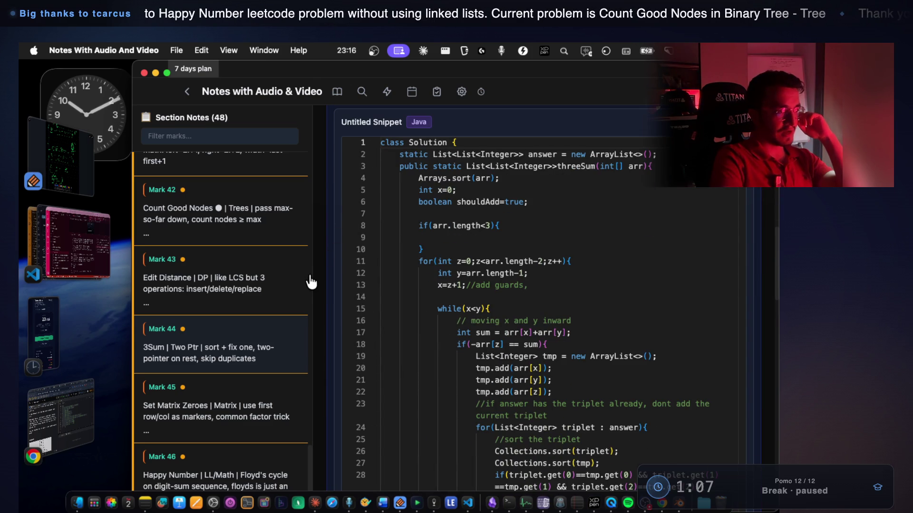
scroll(317, 291, "down", 4)
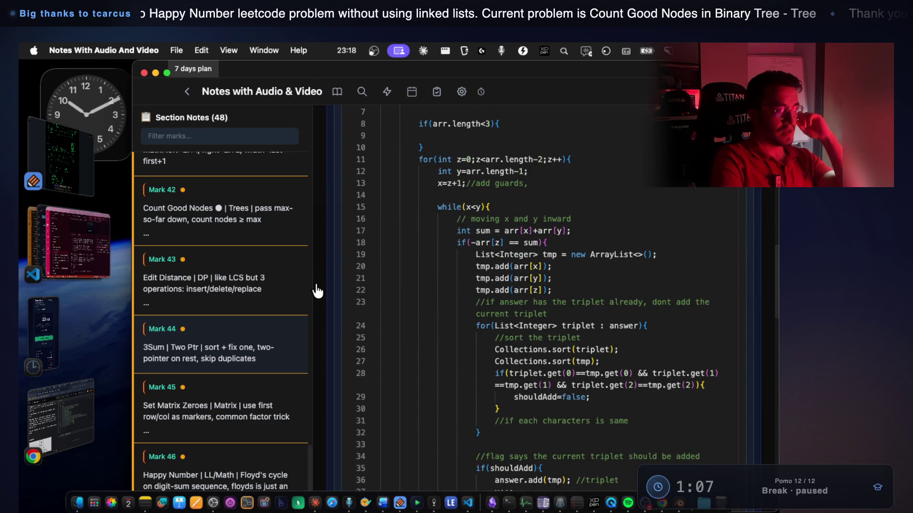
scroll(317, 290, "down", 1)
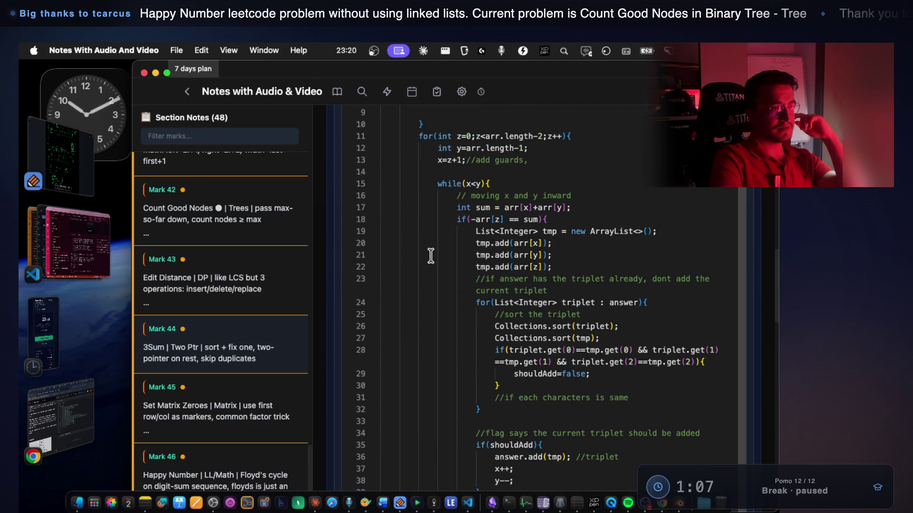
scroll(453, 190, "up", 10)
scroll(332, 269, "down", 8)
Highlight the triplet-building while loop, sum check, new tmp list, and line 24's loop over existing answers
mouse_move(438, 276)
left_mouse_down()
mouse_move(533, 312)
mouse_move(581, 352)
left_mouse_up()
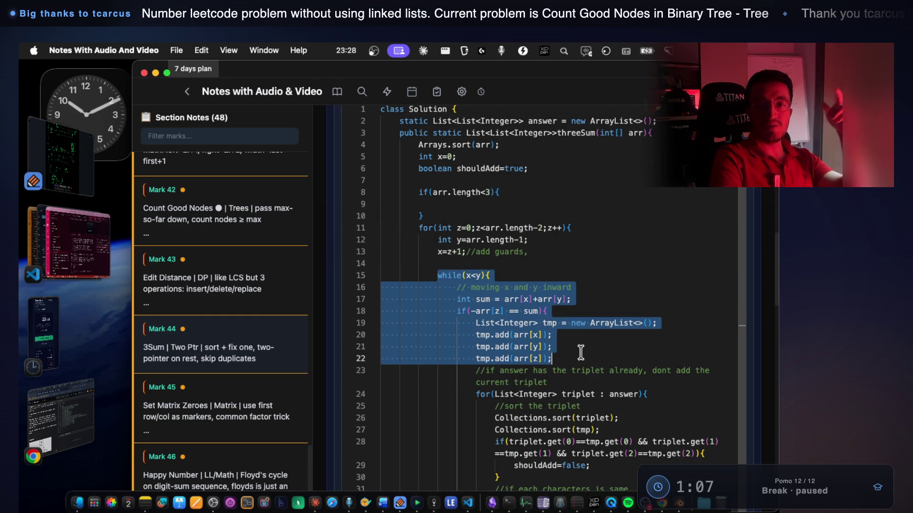
scroll(576, 335, "down", 3)
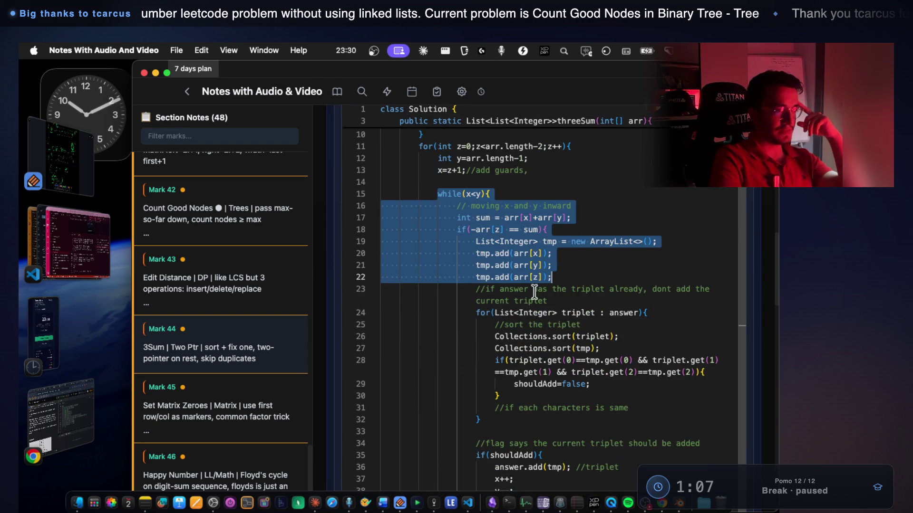
left_click(544, 260)
left_click(455, 203)
mouse_move(455, 203)
left_mouse_down()
mouse_move(542, 266)
mouse_move(570, 269)
left_mouse_up()
mouse_move(688, 241)
left_mouse_down()
mouse_move(554, 231)
mouse_move(472, 242)
mouse_move(475, 254)
mouse_move(546, 273)
left_mouse_up()
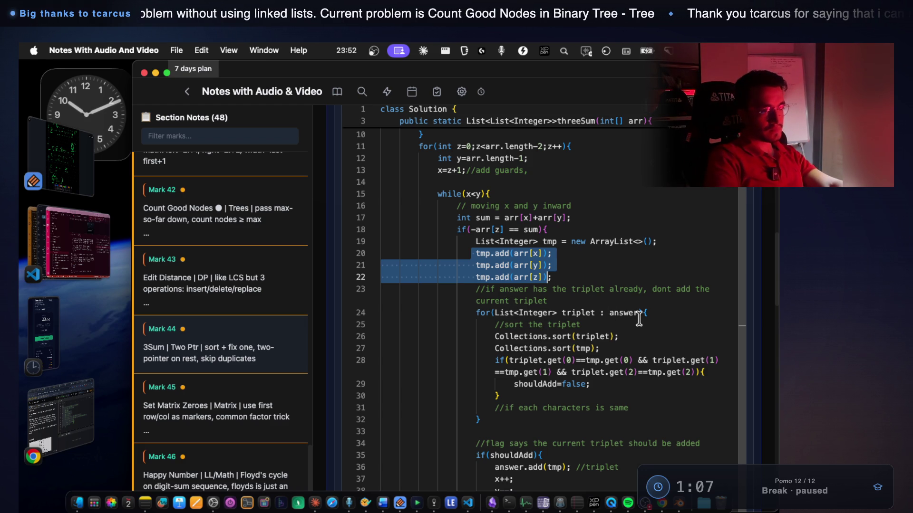
left_click_drag(647, 313, 599, 314)
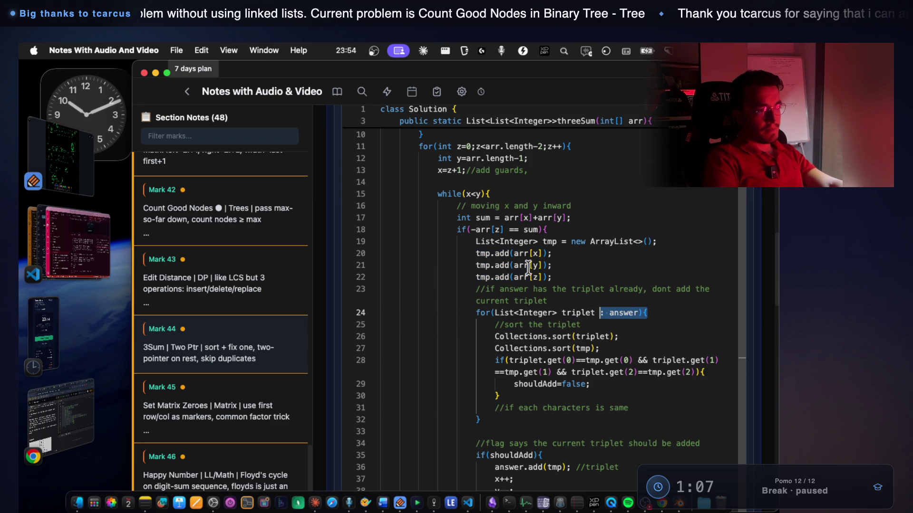
Highlight Collections, the triplet sort call on line 26, and the tmp argument on line 27
double_click(518, 331)
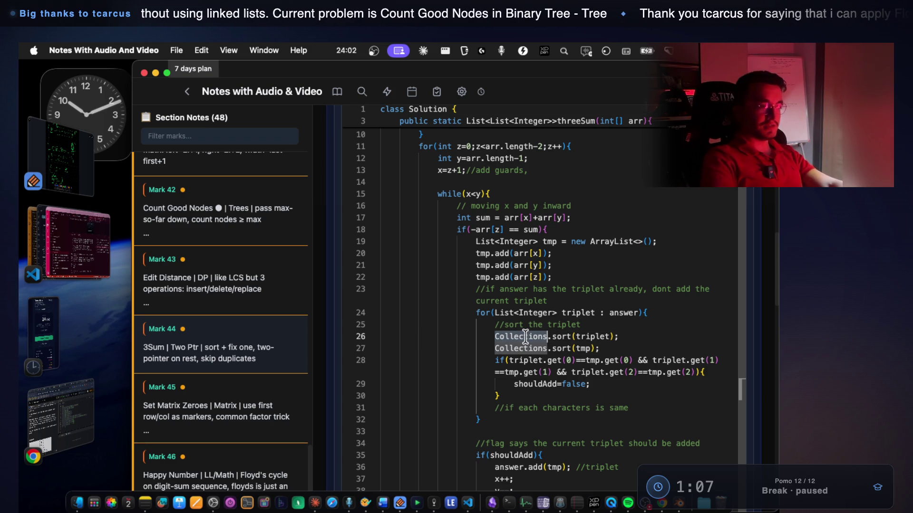
left_click(611, 336)
mouse_move(611, 337)
left_mouse_down()
mouse_move(504, 326)
mouse_move(503, 338)
left_mouse_up()
left_click_drag(601, 347, 577, 345)
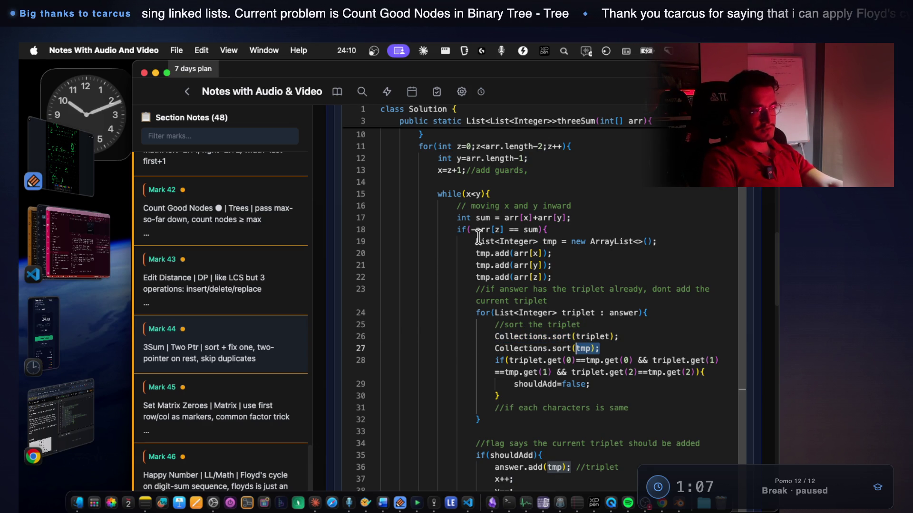
Highlight the duplicate-triplet check on lines 28–30 and shouldAdd, then screenshot the code pane
left_click_drag(480, 240, 515, 253)
left_click_drag(494, 359, 507, 395)
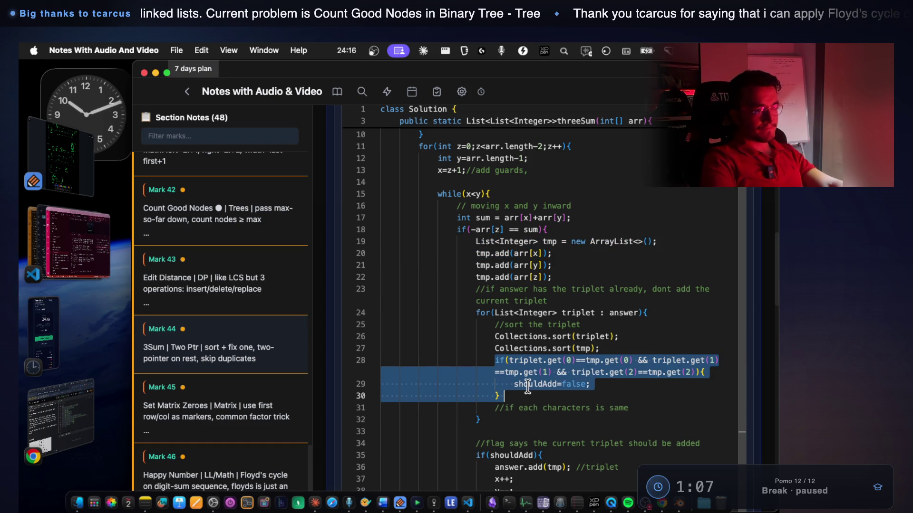
double_click(528, 385)
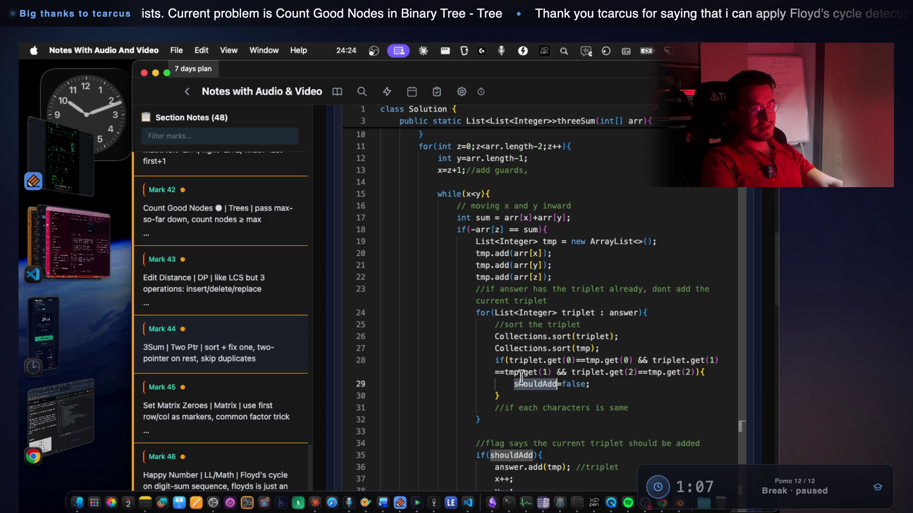
key("super+shift+4")
left_click_drag(322, 65, 691, 511)
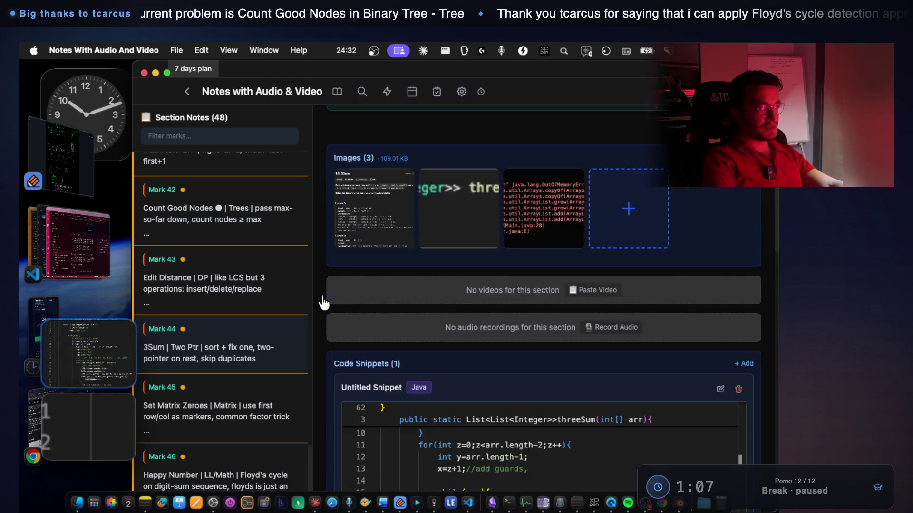
Caption the new code screenshot image 'it is not completed yet' and save it
scroll(324, 302, "down", 5)
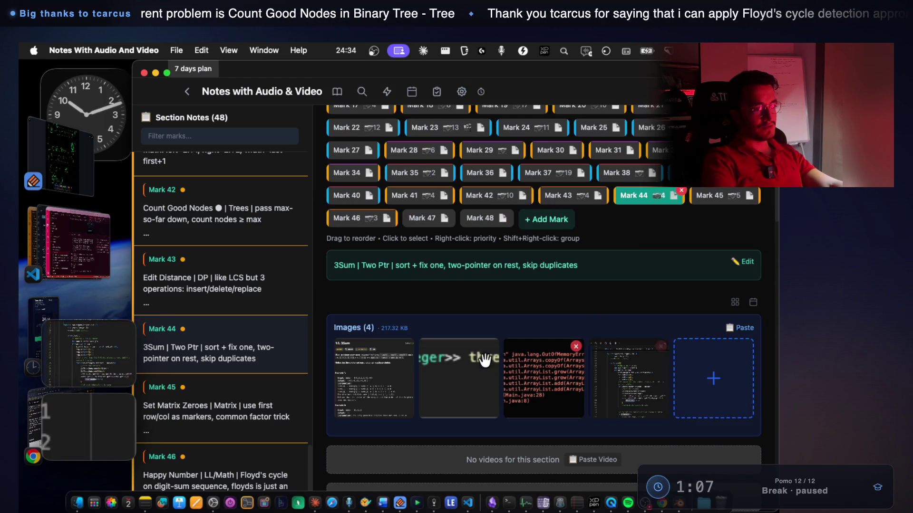
scroll(320, 367, "down", 4)
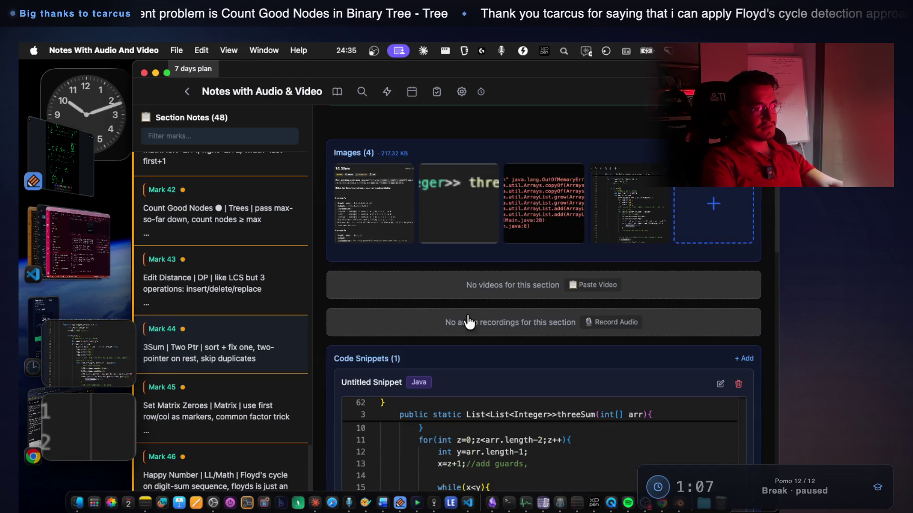
right_click(617, 204)
left_click(628, 218)
type("it is n")
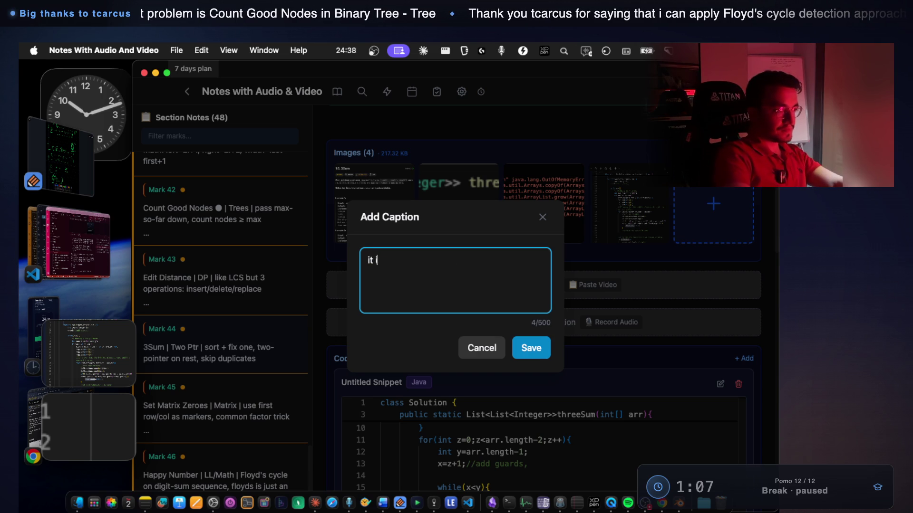
type("ot comp")
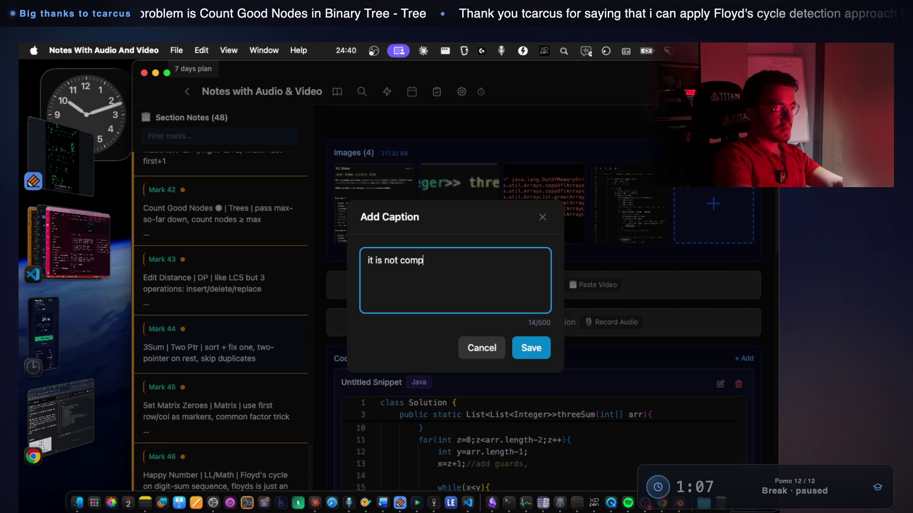
type("leted he")
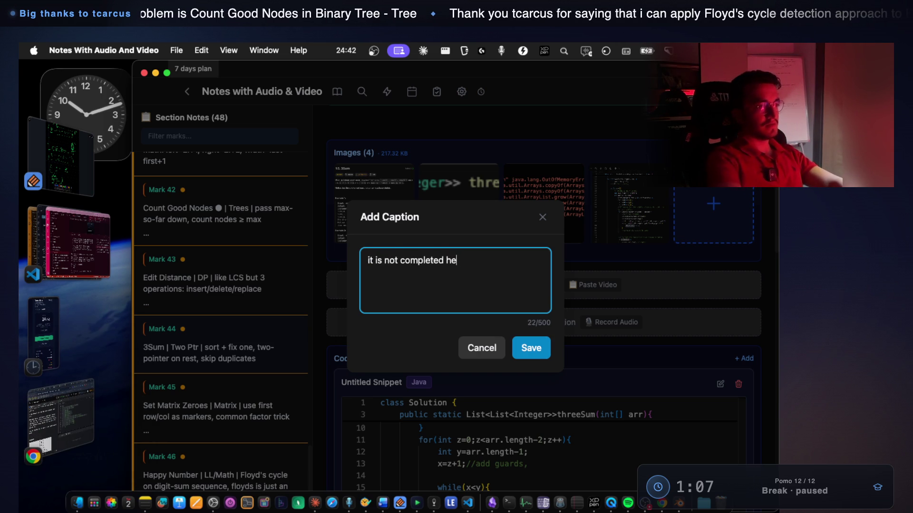
key("BackSpace")
key("BackSpace")
type("yet")
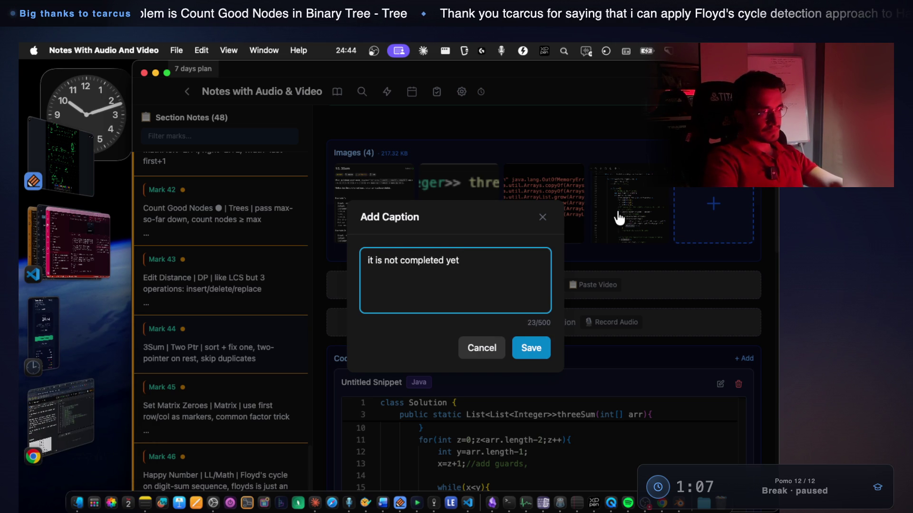
left_click(520, 352)
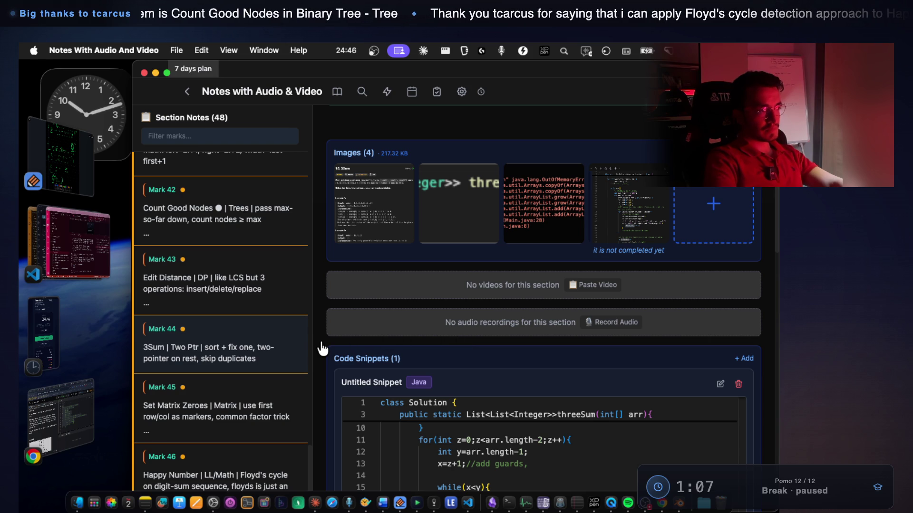
scroll(322, 349, "down", 5)
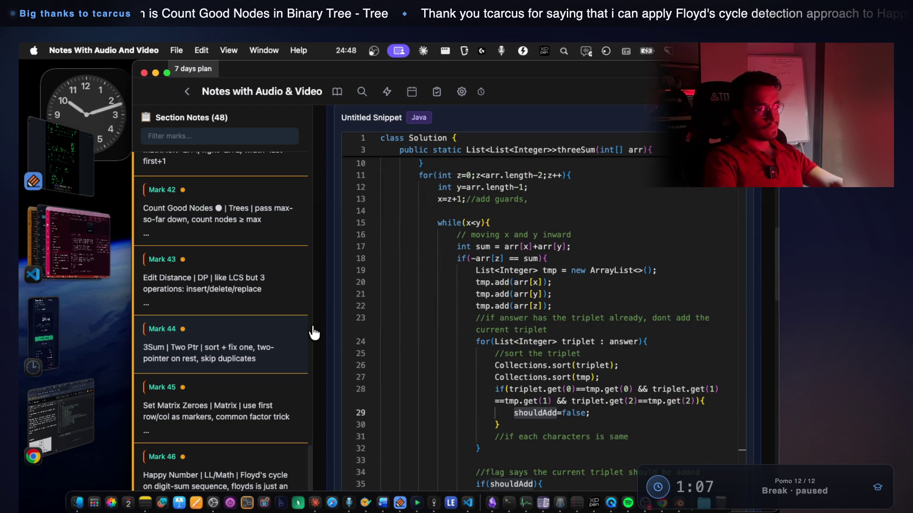
scroll(314, 334, "down", 2)
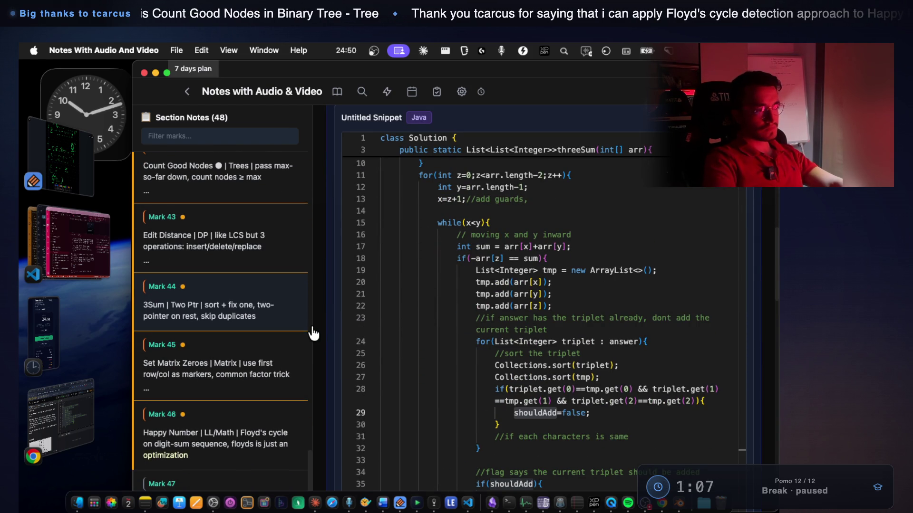
left_click(549, 329)
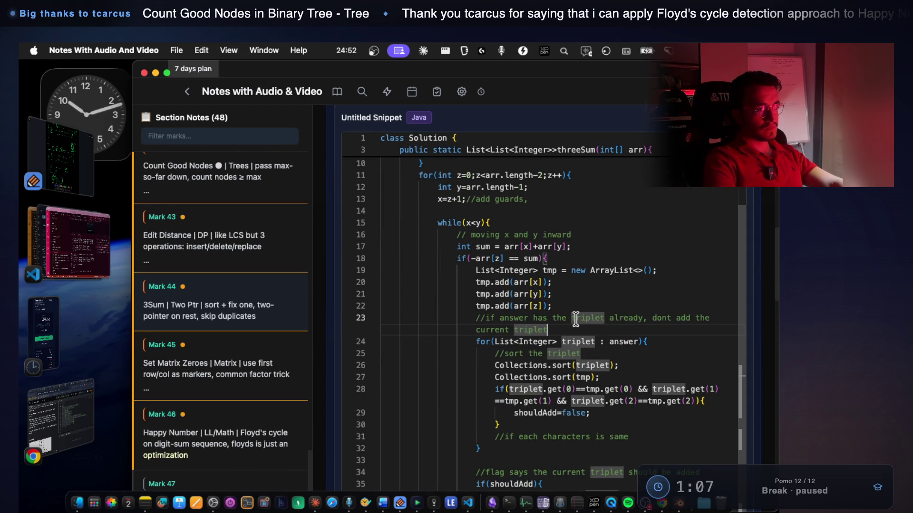
left_click(576, 341)
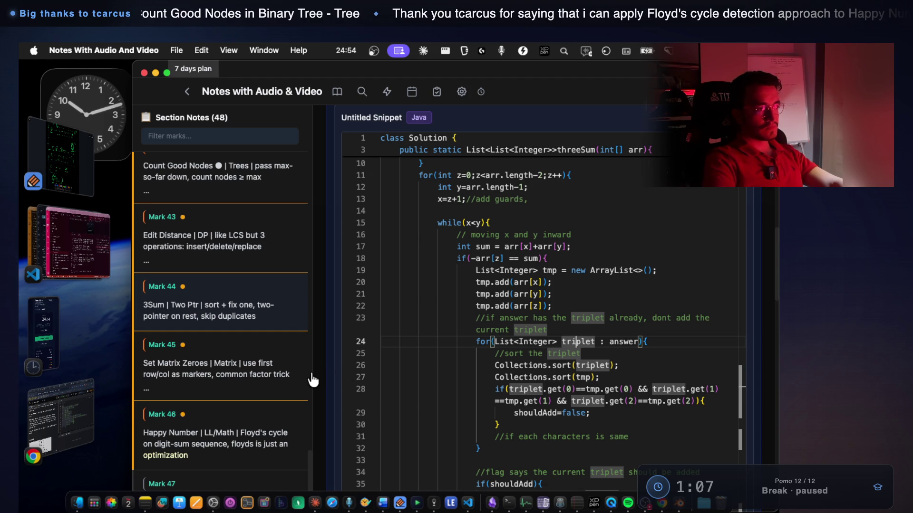
scroll(322, 378, "down", 2)
scroll(323, 376, "down", 3)
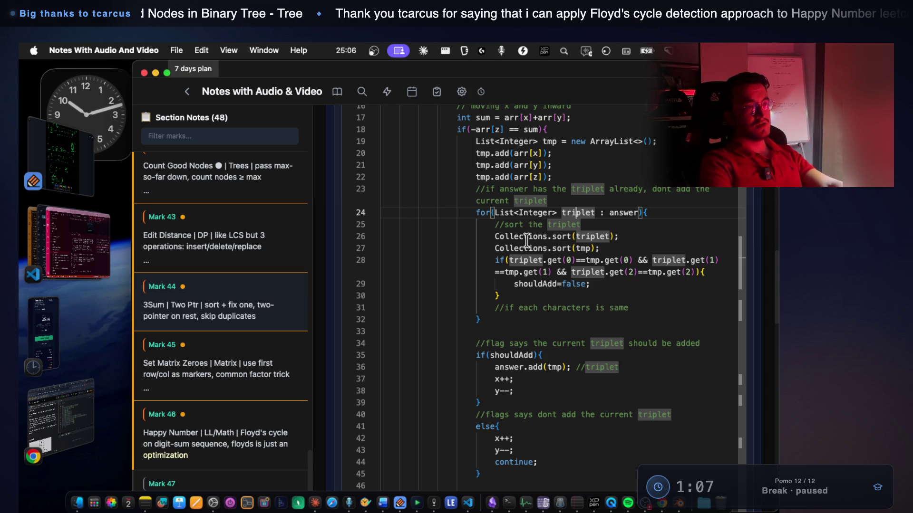
left_click(494, 236)
left_click_drag(477, 212, 496, 316)
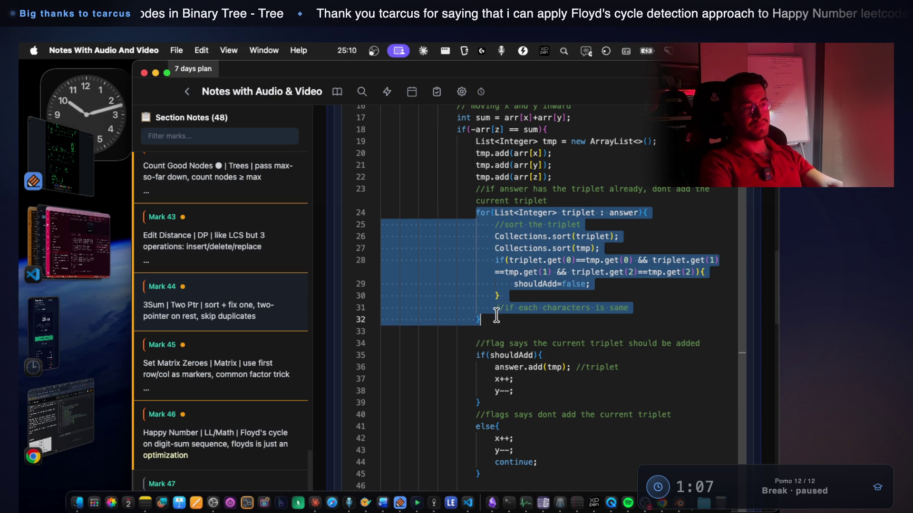
left_click(615, 213)
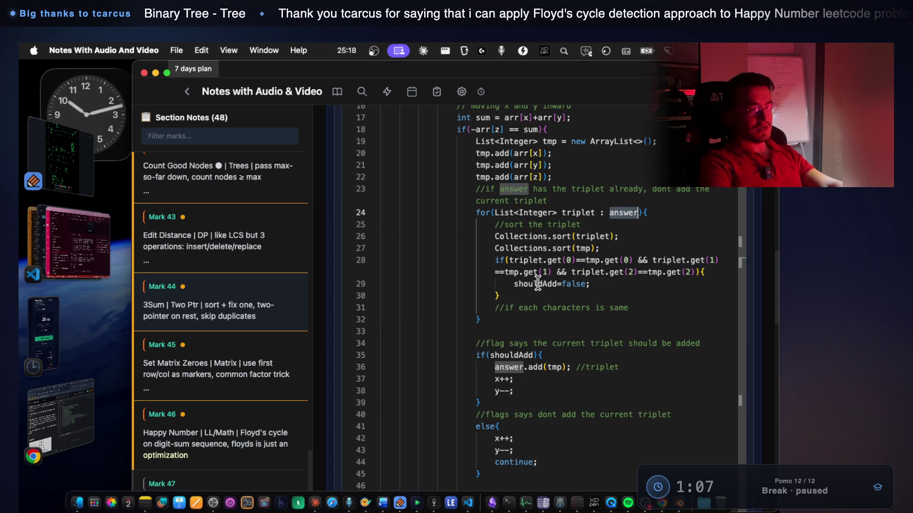
mouse_move(512, 261)
left_mouse_down()
mouse_move(703, 273)
mouse_move(671, 279)
mouse_move(683, 274)
left_mouse_up()
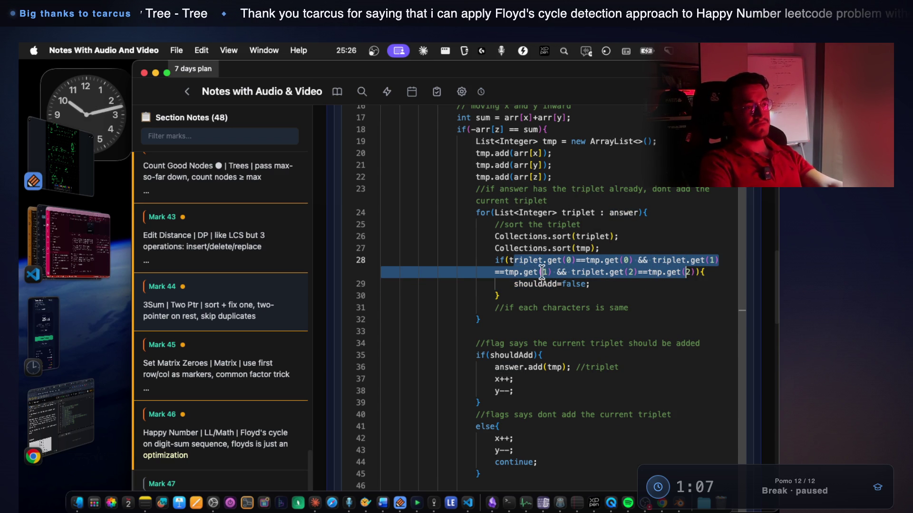
Highlight the full if condition on line 28 and the shouldAdd=false assignment and flag
left_click(526, 272)
left_click_drag(495, 261, 697, 273)
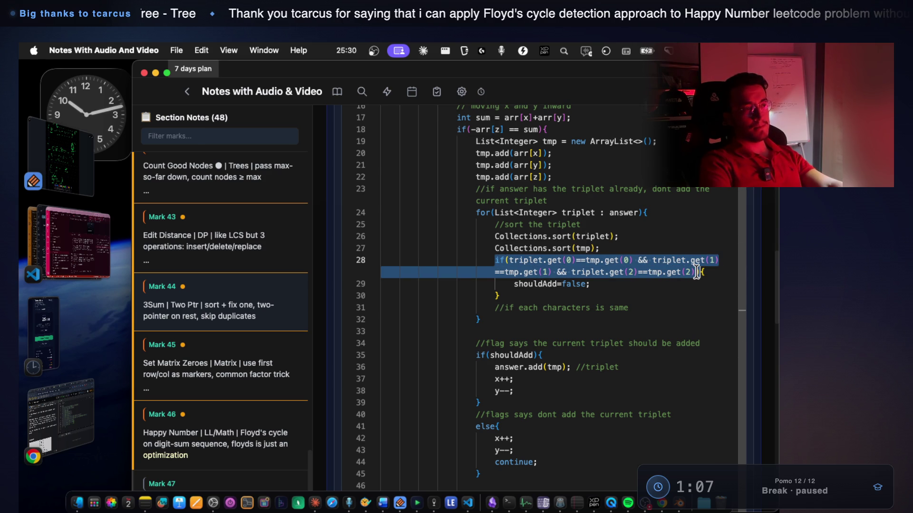
left_click(525, 284)
mouse_move(524, 284)
left_mouse_down()
mouse_move(590, 285)
mouse_move(512, 284)
left_mouse_up()
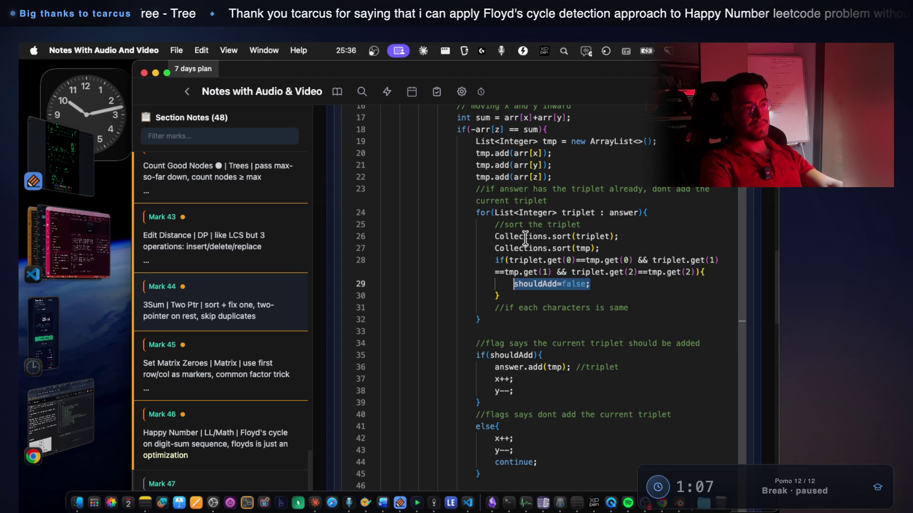
double_click(531, 284)
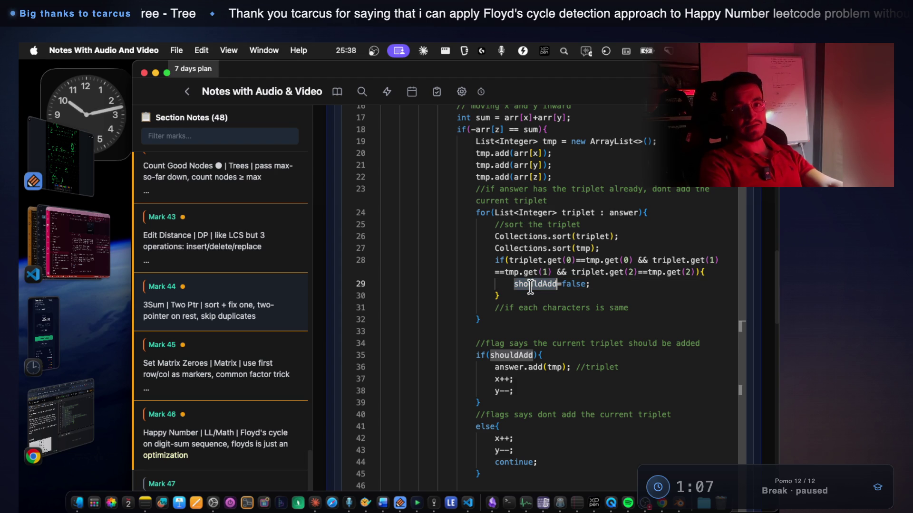
left_click(530, 284)
double_click(531, 284)
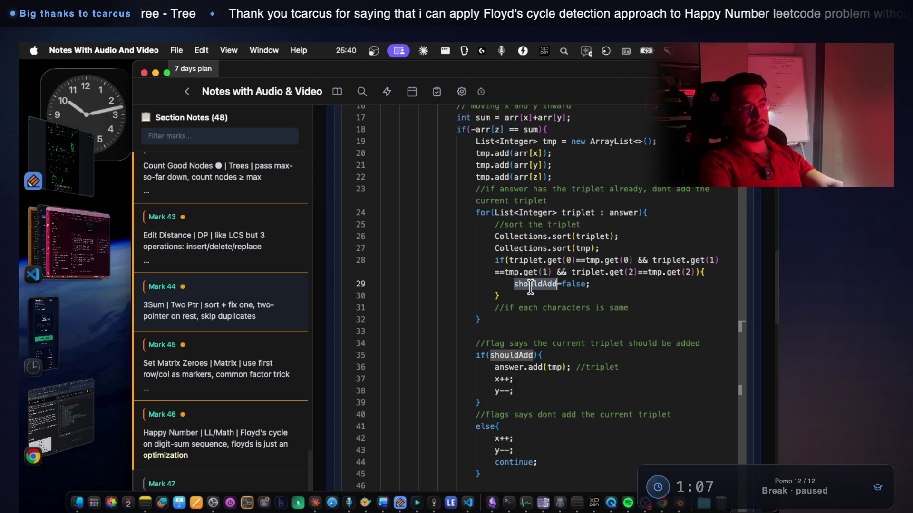
Review the else branch and read-only continue on line 44, then bring VS Code forward
left_click(528, 355)
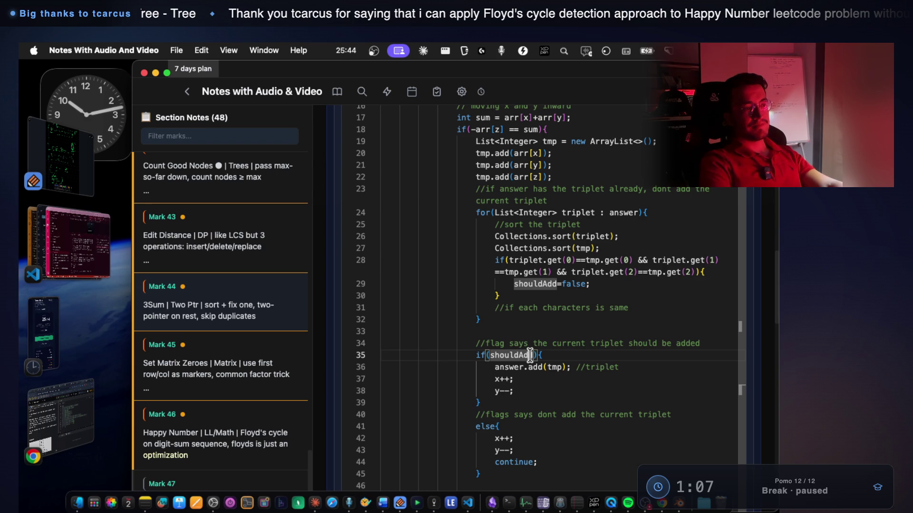
mouse_move(461, 414)
left_mouse_down()
mouse_move(502, 450)
mouse_move(501, 473)
left_mouse_up()
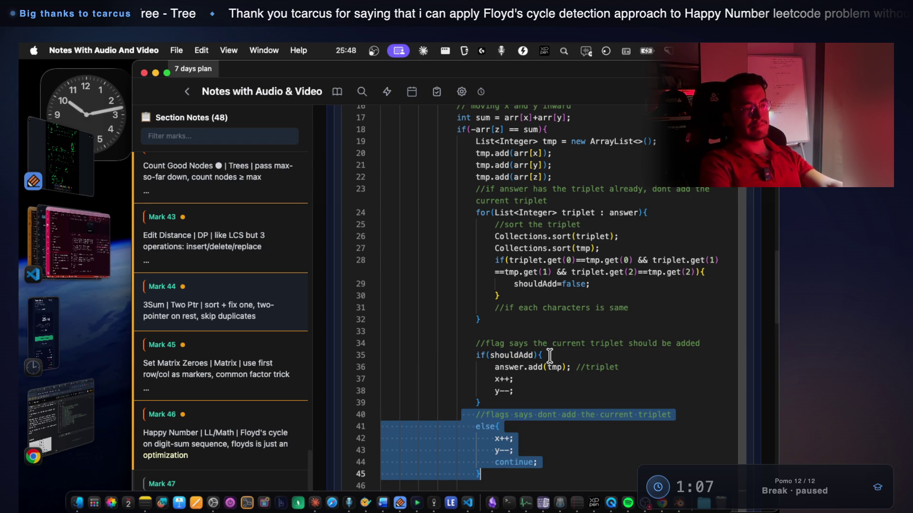
left_click(525, 388)
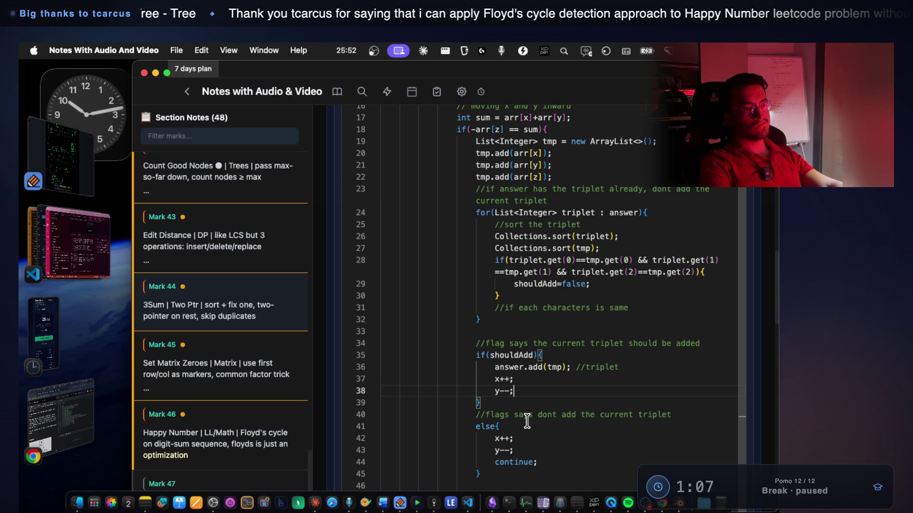
left_click(535, 463)
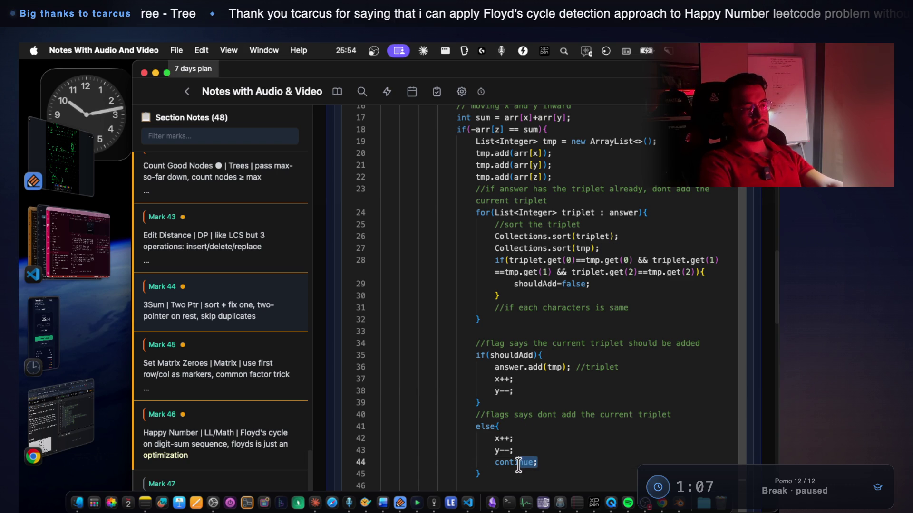
mouse_move(543, 461)
left_mouse_down()
mouse_move(501, 450)
mouse_move(490, 459)
left_mouse_up()
key("BackSpace")
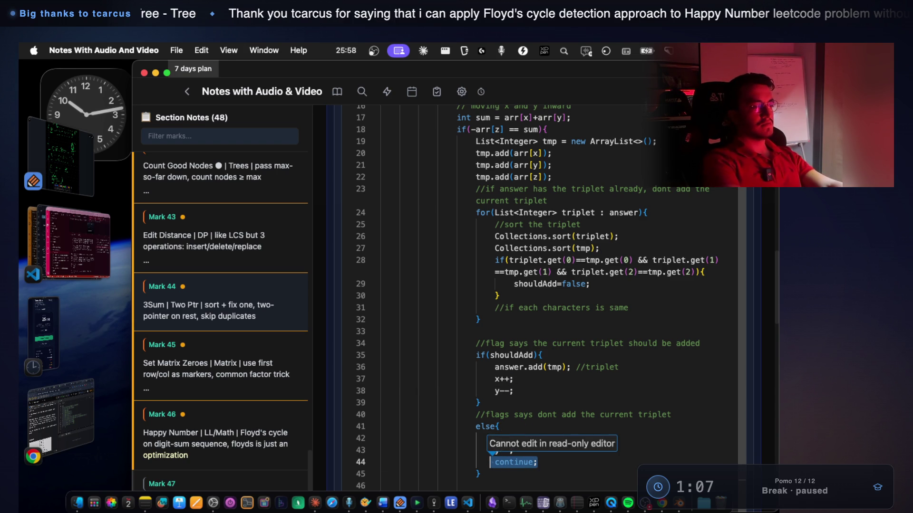
key("Right")
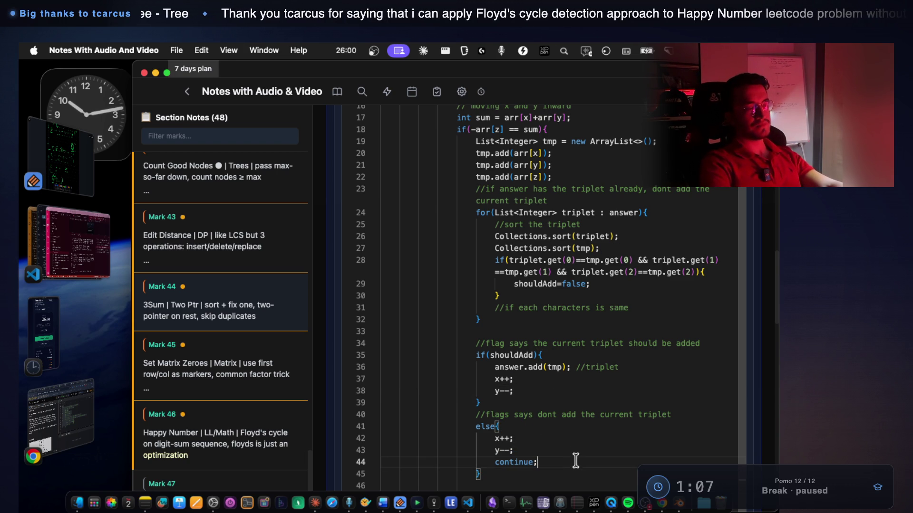
left_click_drag(546, 467, 510, 462)
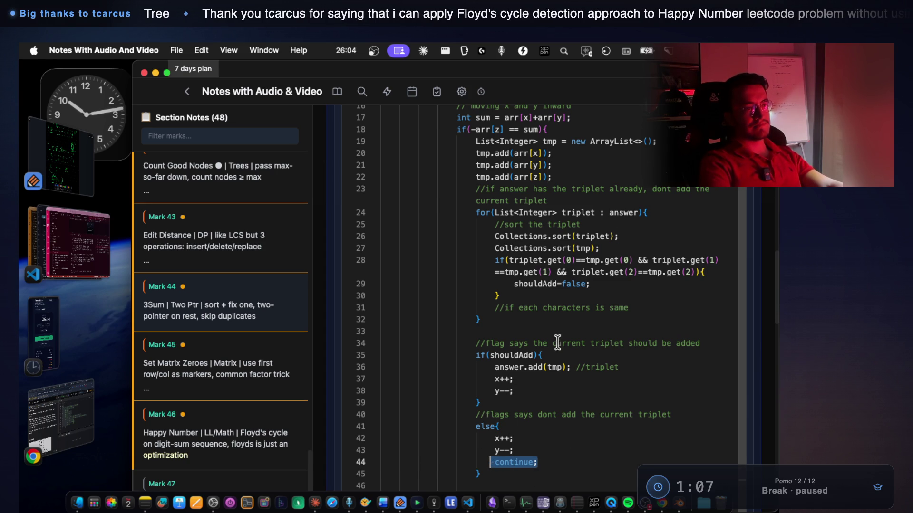
mouse_move(474, 212)
left_mouse_down()
mouse_move(502, 330)
mouse_move(505, 321)
left_mouse_up()
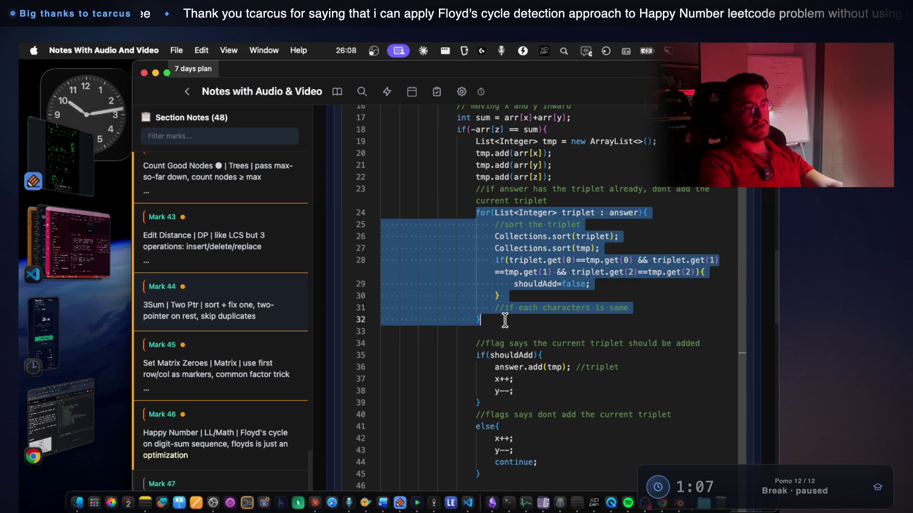
left_click(71, 242)
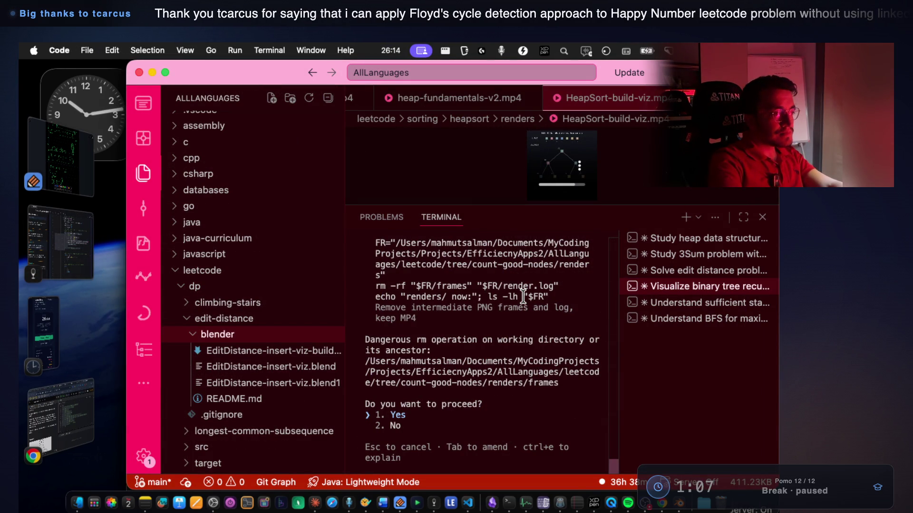
Approve deleting the Count Good Nodes render frames, then check the sufficient-statistic and BFS sessions
key("Return")
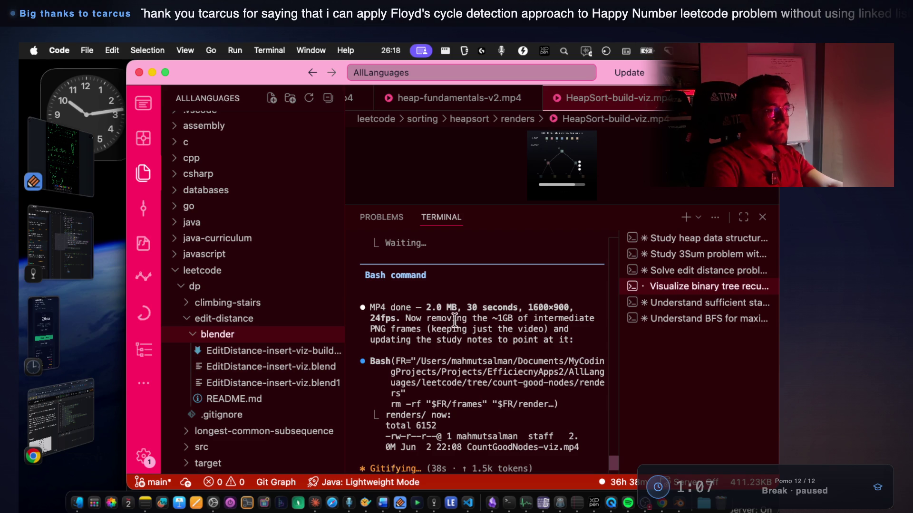
left_click_drag(417, 316, 542, 325)
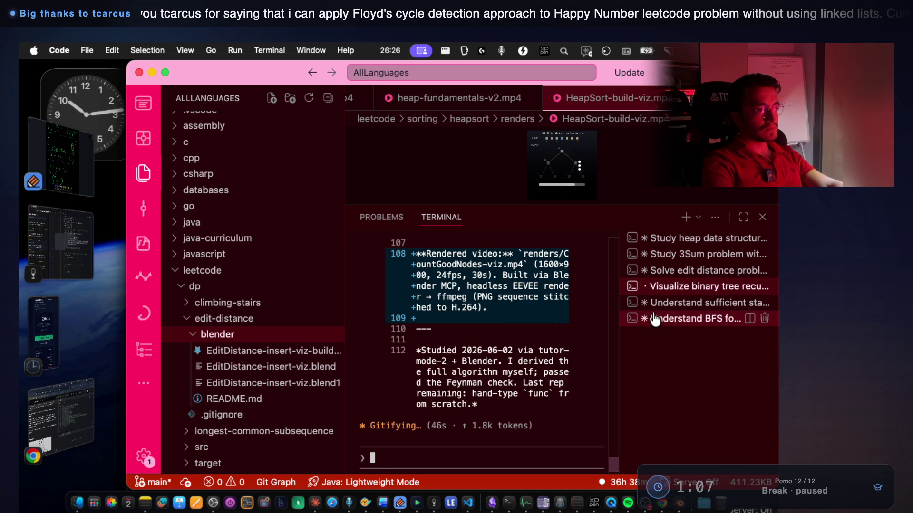
left_click(637, 303)
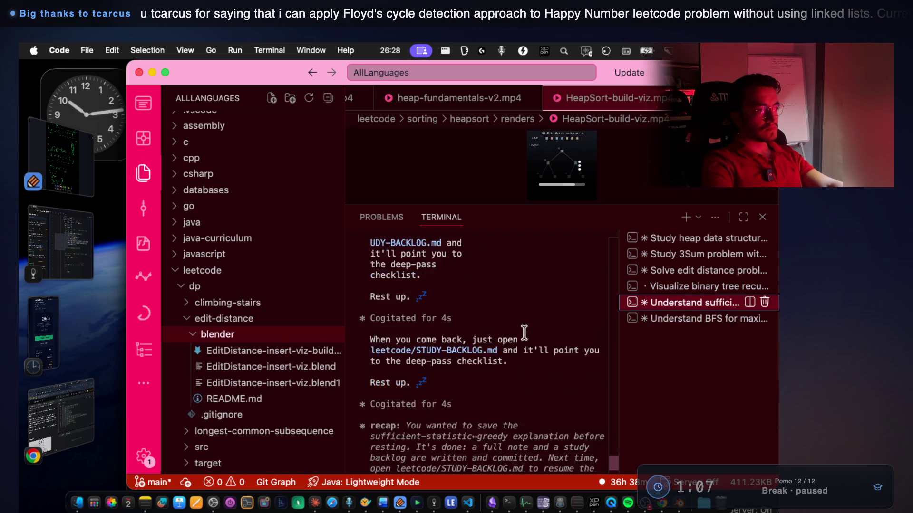
left_click(665, 318)
Hide the sidebar and panel so the HeapSort video preview fills the editor
scroll(512, 344, "down", 5)
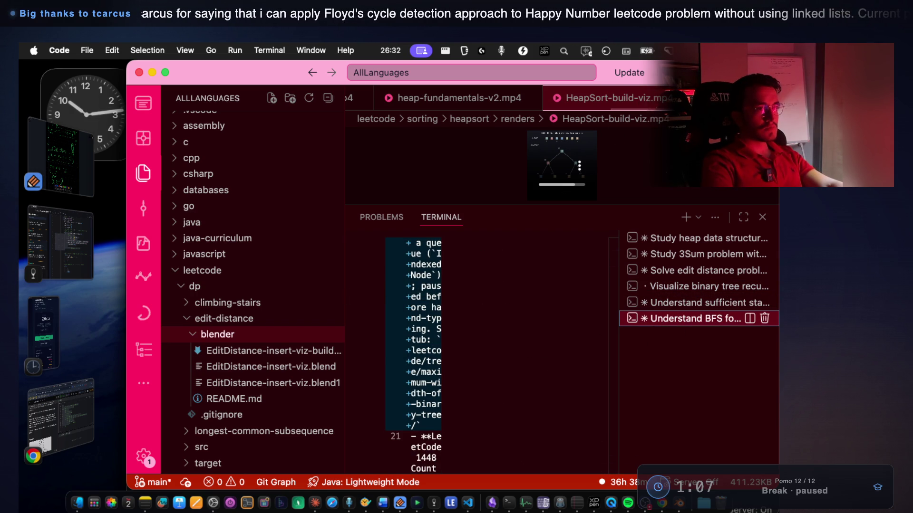
key("super+b")
key("super+j")
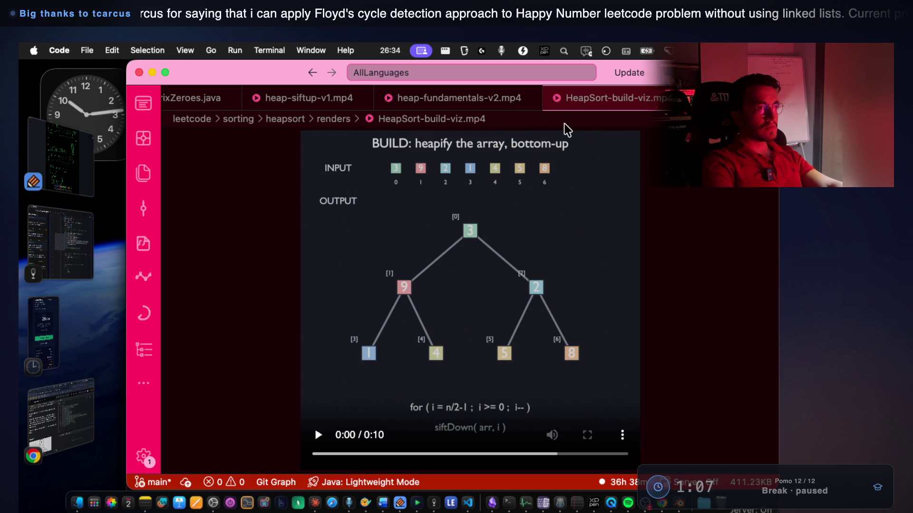
Reopen a taller terminal, show SetMatrixZeroes.java, and move the BFS session into an editor tab
key("super+j")
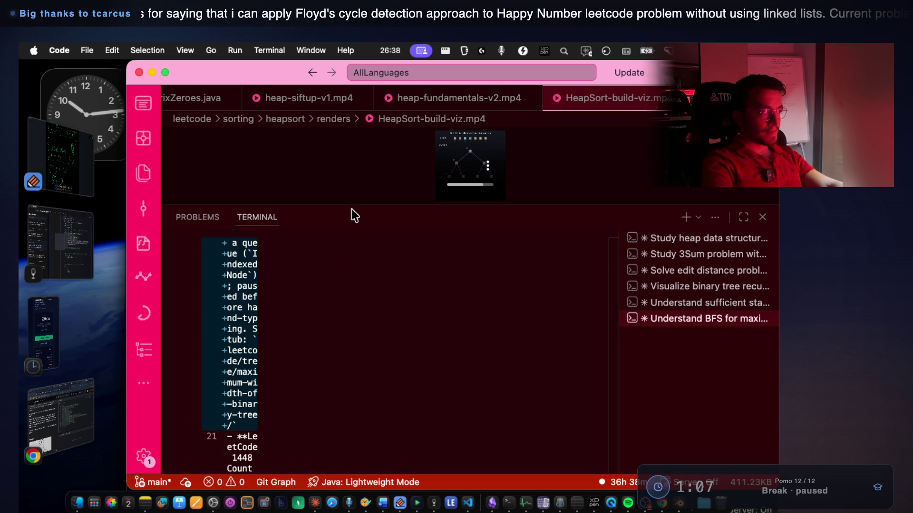
mouse_move(353, 204)
left_mouse_down()
mouse_move(359, 138)
mouse_move(364, 473)
mouse_move(369, 208)
left_mouse_up()
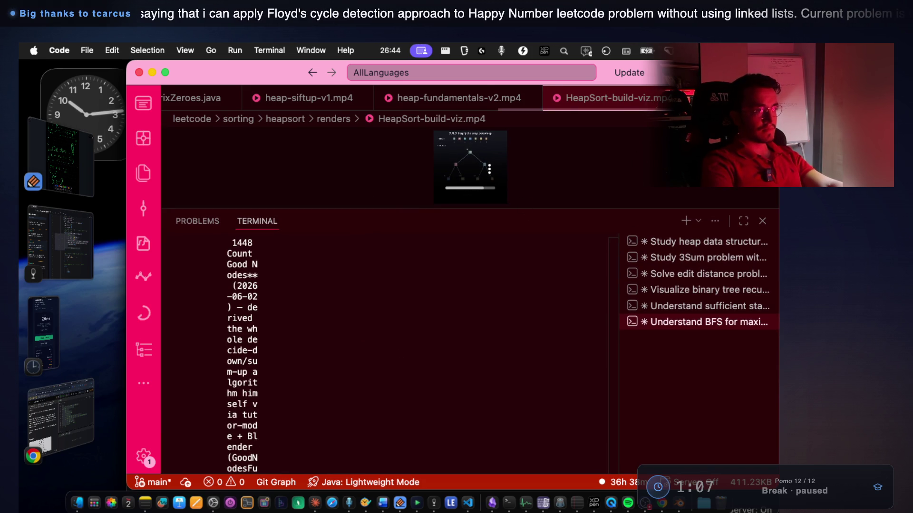
key("super+w")
left_click(651, 307)
left_click(651, 323)
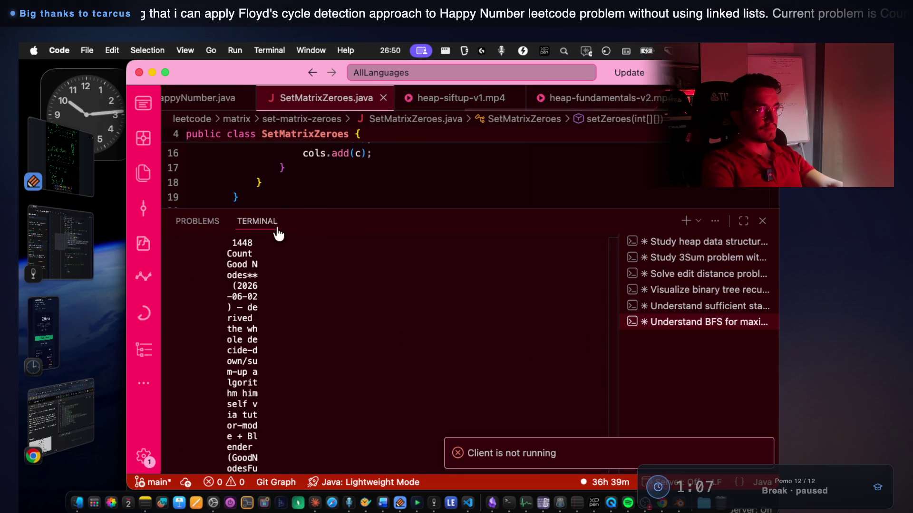
mouse_move(688, 322)
left_mouse_down()
mouse_move(546, 131)
mouse_move(414, 98)
mouse_move(528, 100)
left_mouse_up()
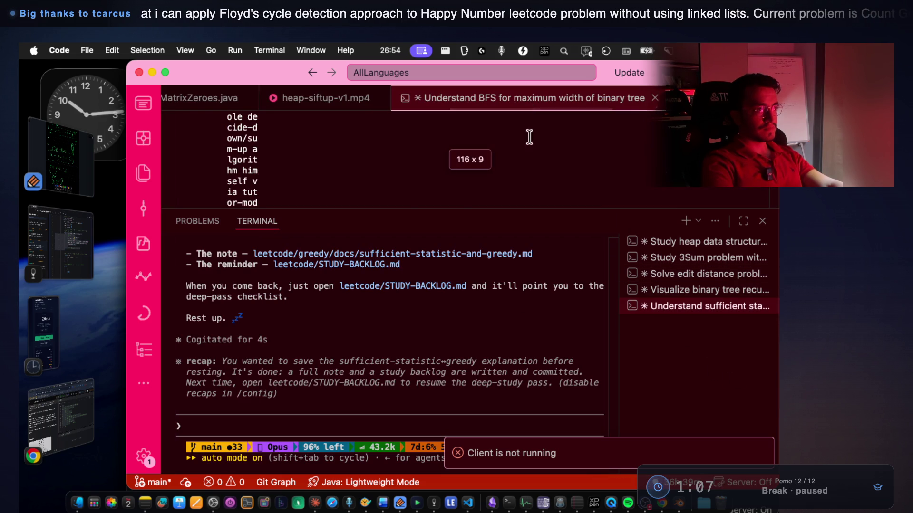
Resize the terminal, open the 'Solve edit distance…' Claude session, and bring Blender forward
left_click_drag(404, 210, 405, 419)
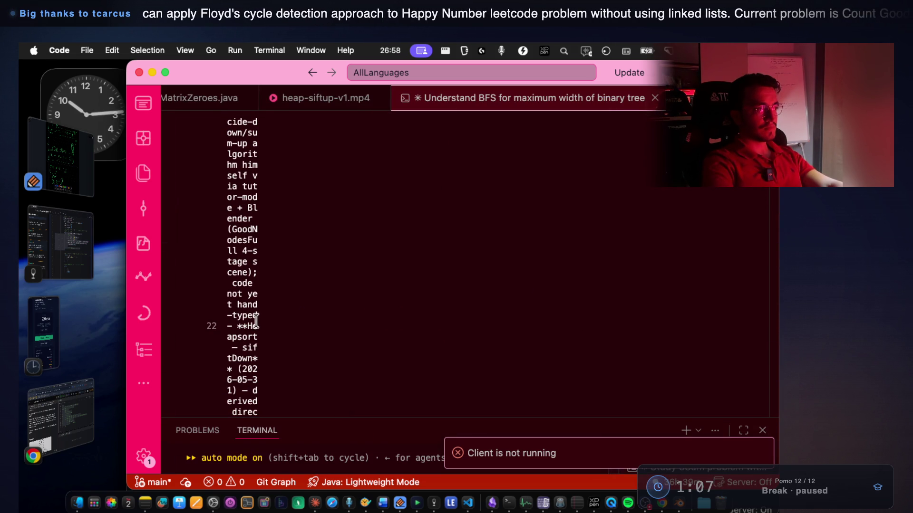
scroll(254, 322, "up", 15)
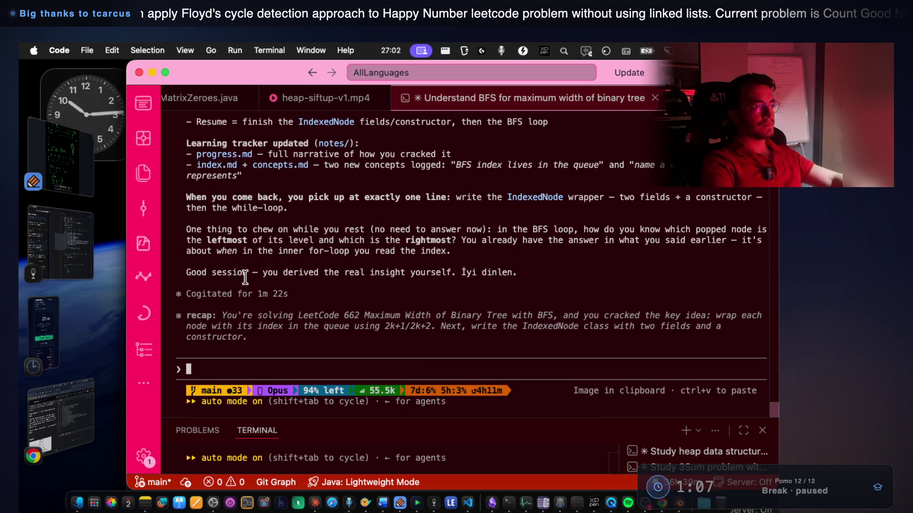
scroll(285, 314, "up", 3)
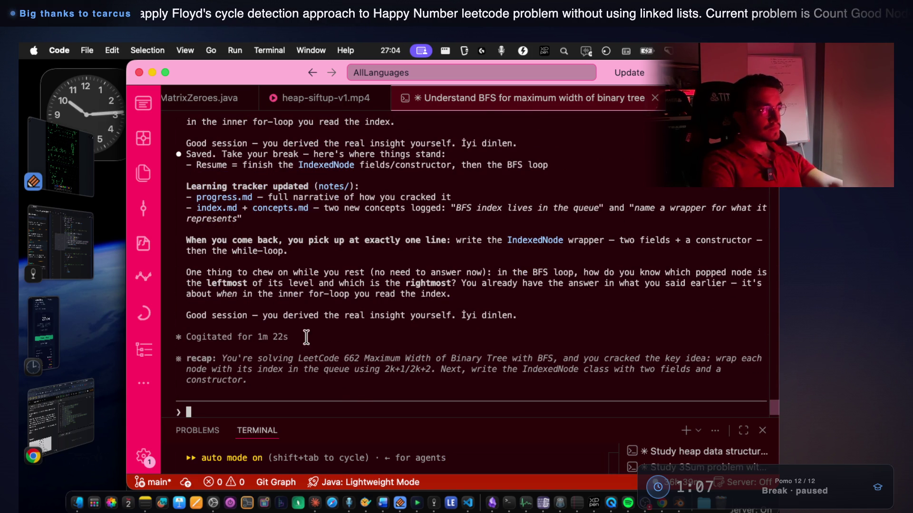
left_click_drag(360, 418, 369, 260)
left_click(662, 327)
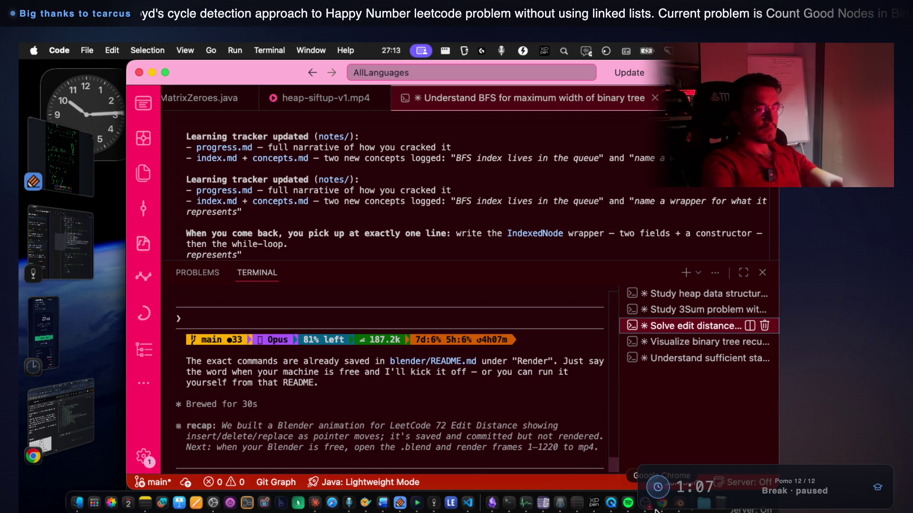
left_click(679, 503)
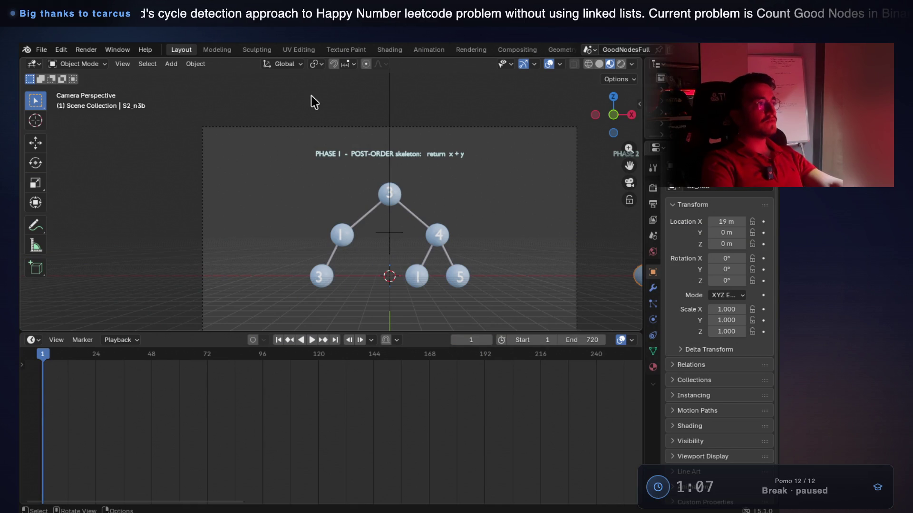
mouse_move(339, 43)
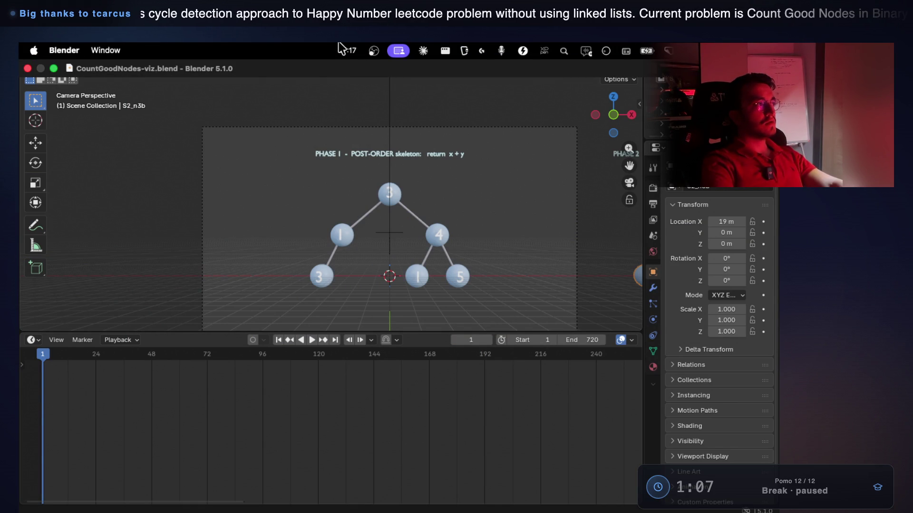
key("super+Tab")
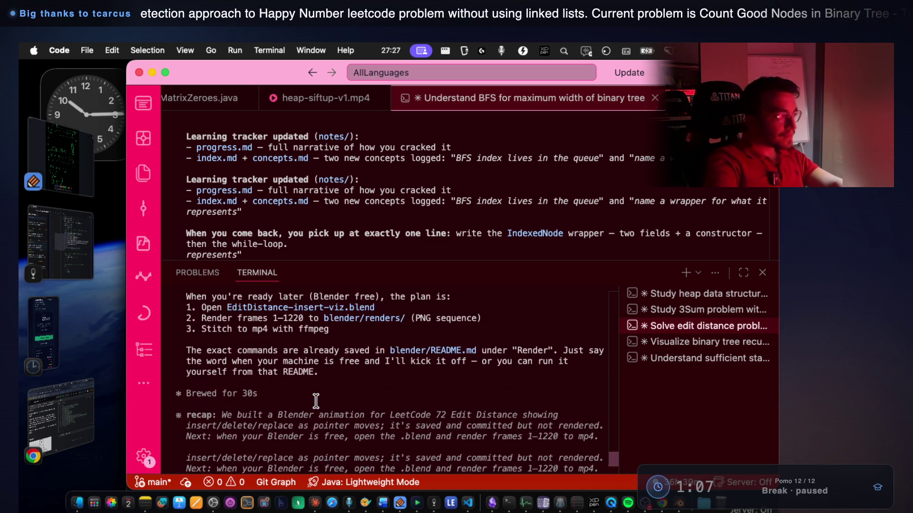
Dictate and submit a request for Claude Code to render the Edit Distance DP animation into the notes
scroll(316, 401, "up", 2)
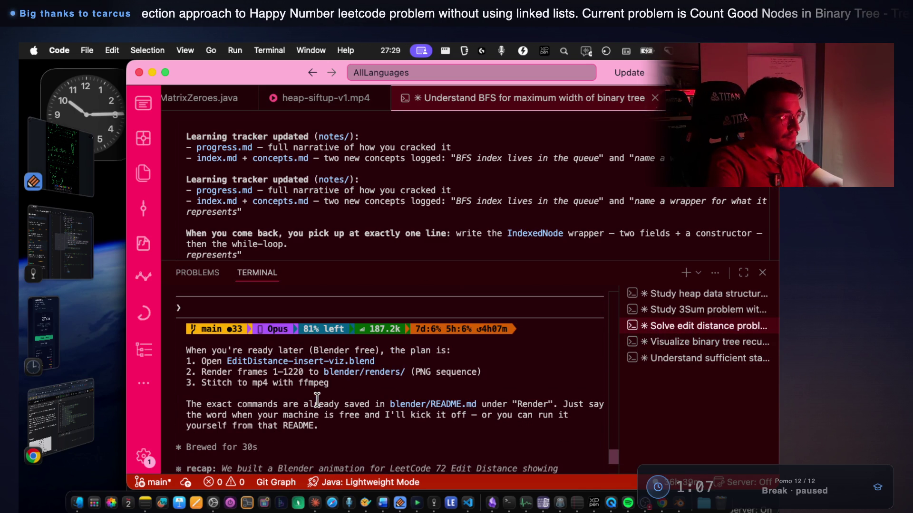
scroll(317, 400, "down", 5)
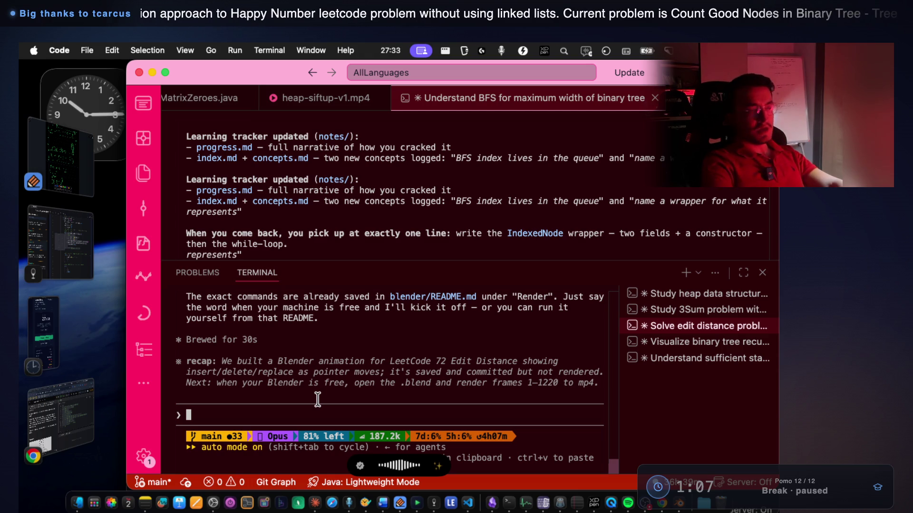
key("super+Tab")
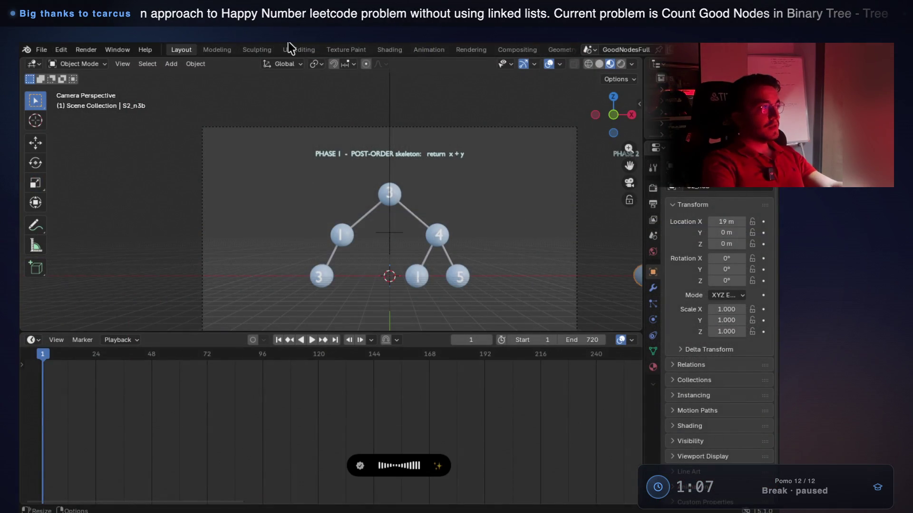
key("super+Tab")
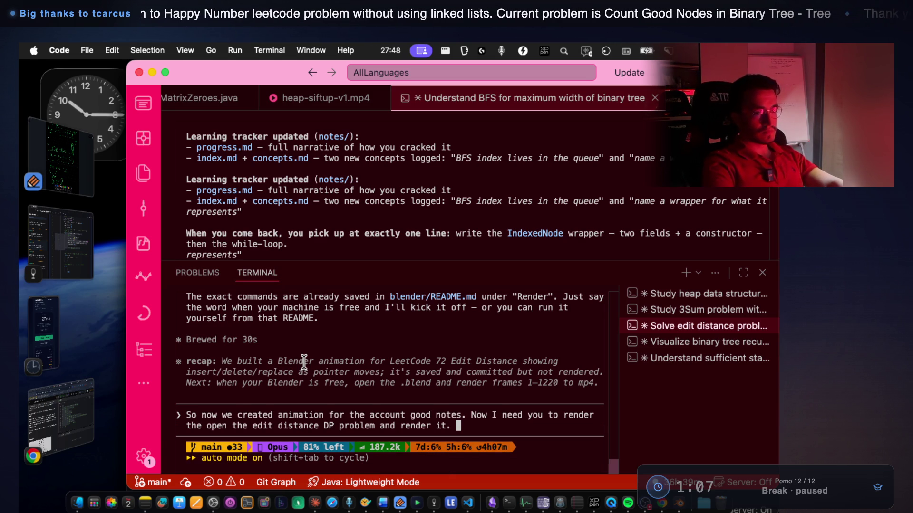
key("fn")
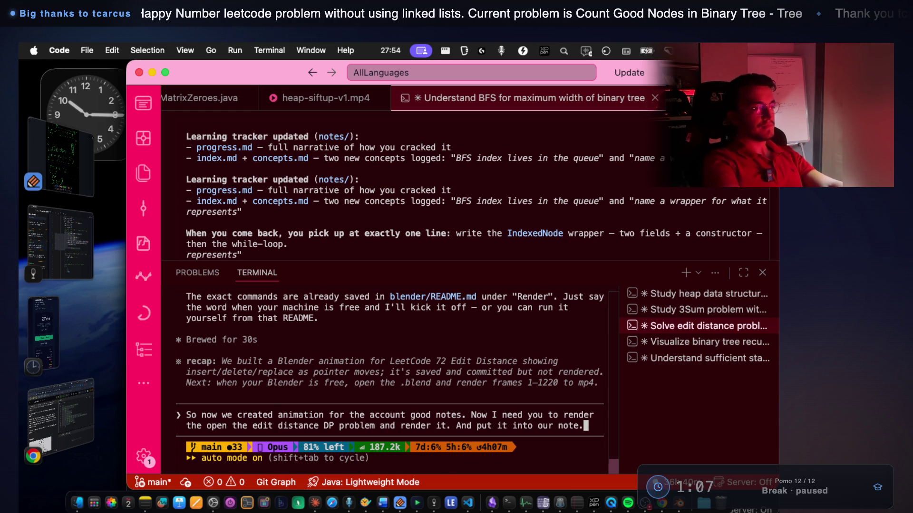
key("Return")
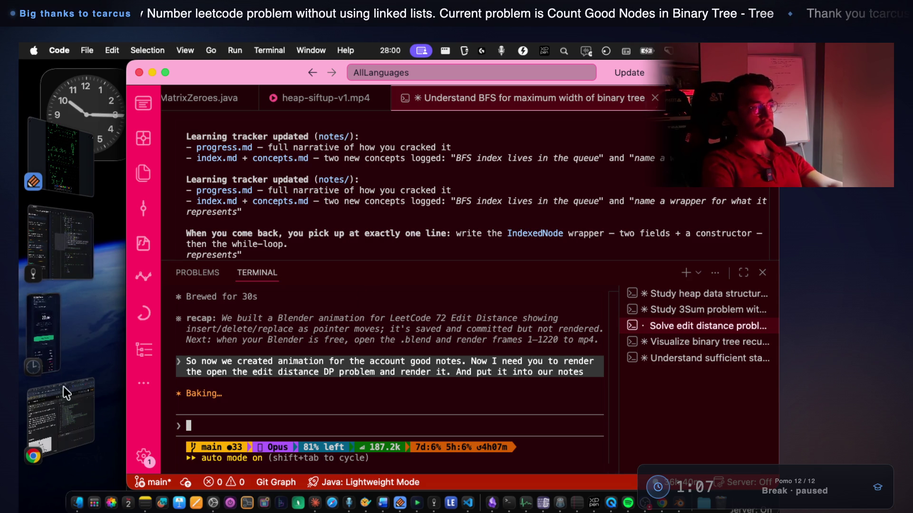
In the Mark 44 3Sum code, highlight the line 28 triplet comparison and the uses of get, tmp and shouldAdd
left_click(73, 174)
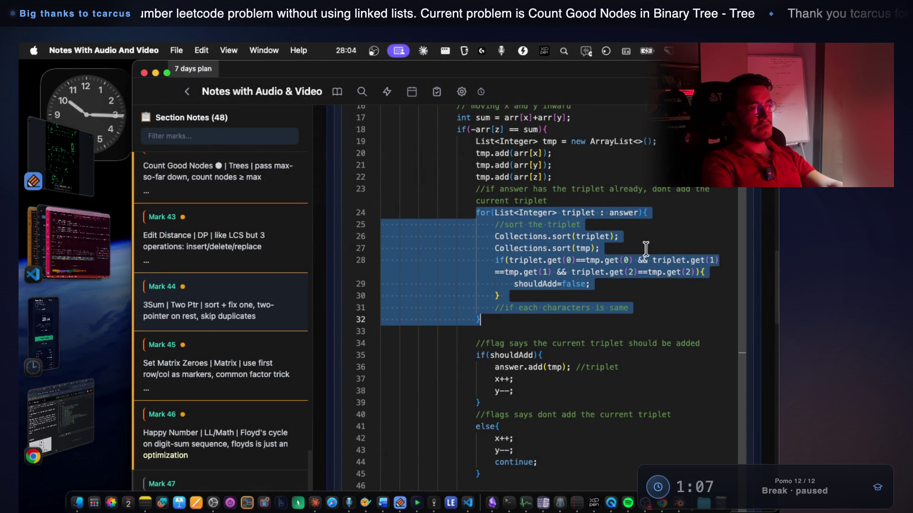
left_click(609, 287)
left_click(493, 250)
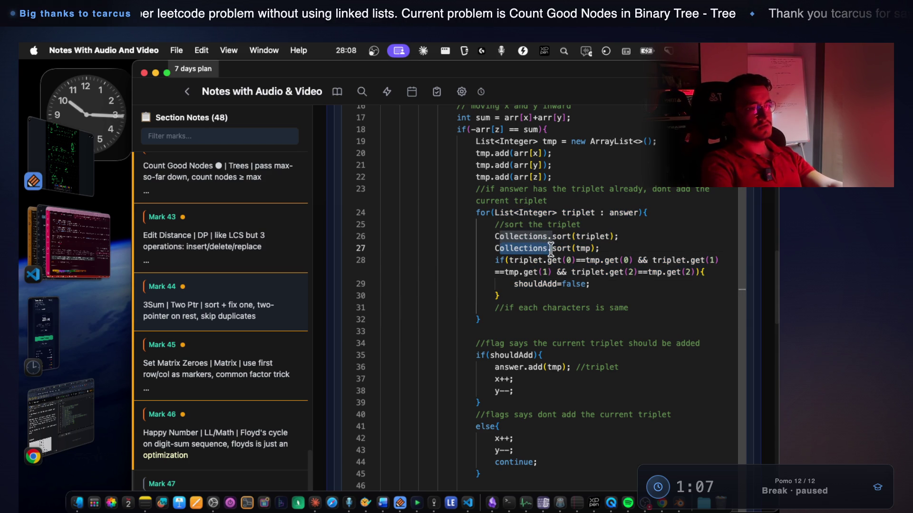
double_click(554, 260)
left_click(512, 259)
left_click(584, 268, "shift")
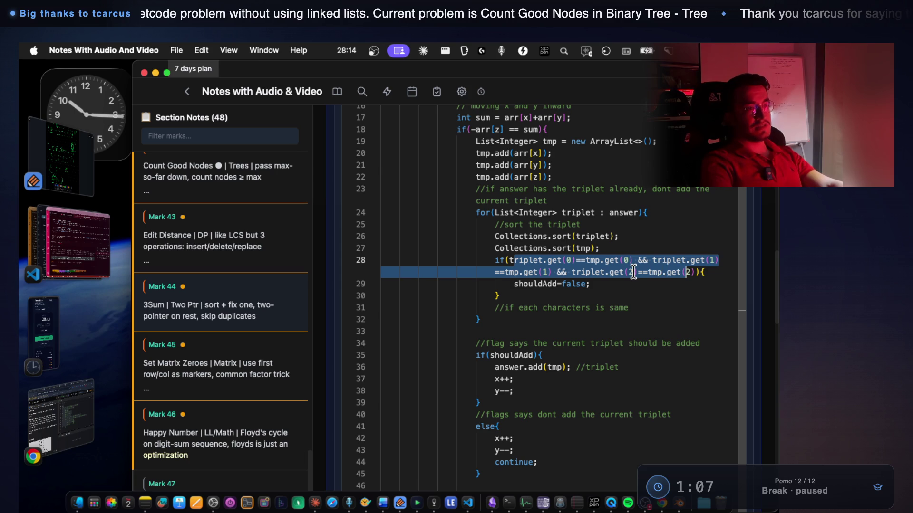
left_click(483, 178)
left_click(659, 317)
left_click(600, 285)
double_click(541, 284)
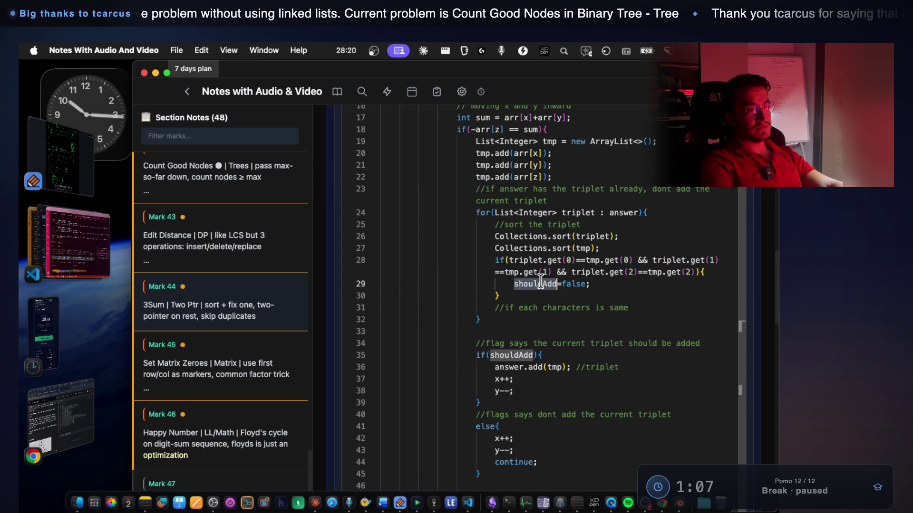
Select the duplicate-check loop (lines 24–32) and trace triplet, answer and shouldAdd's initial true value
mouse_move(468, 208)
left_mouse_down()
mouse_move(520, 252)
mouse_move(516, 315)
left_mouse_up()
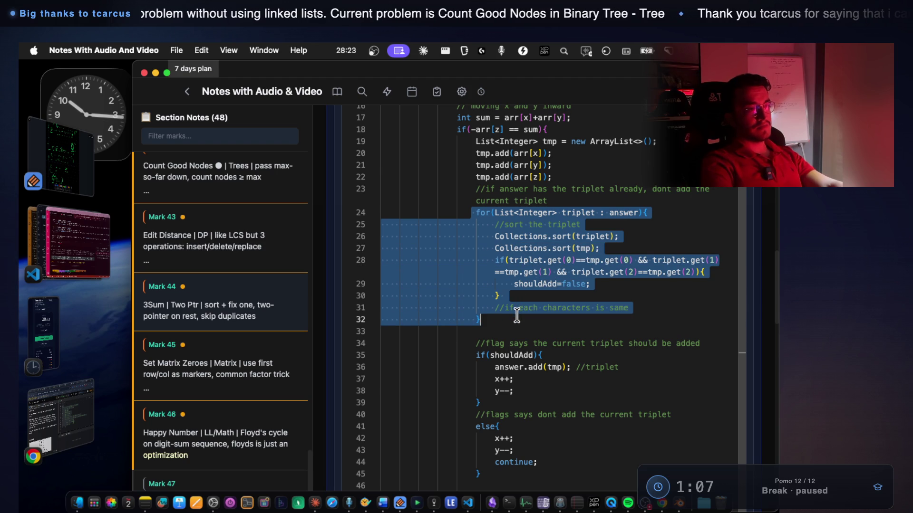
left_click(593, 209)
double_click(625, 212)
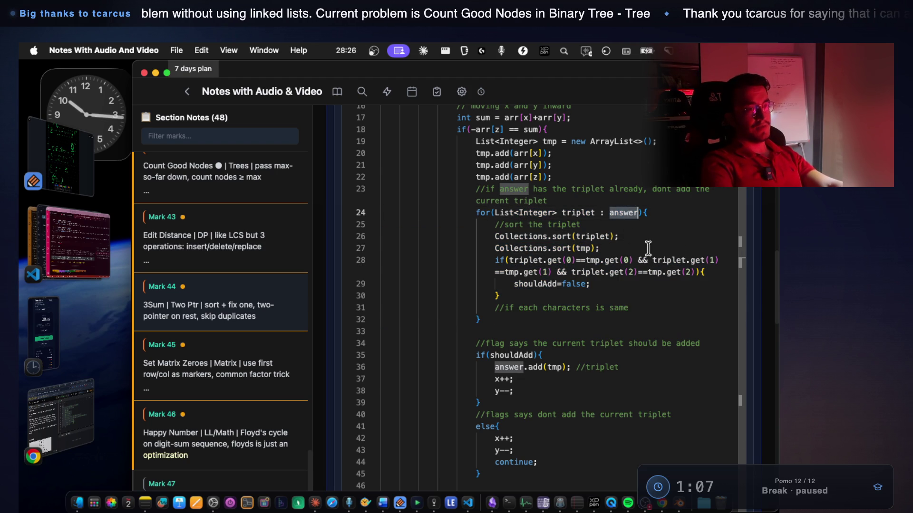
left_click_drag(714, 269, 501, 257)
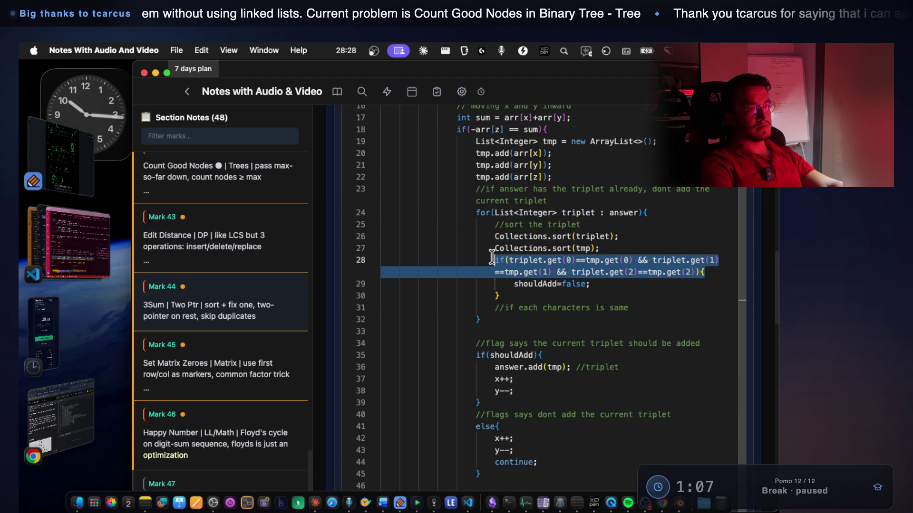
double_click(528, 283)
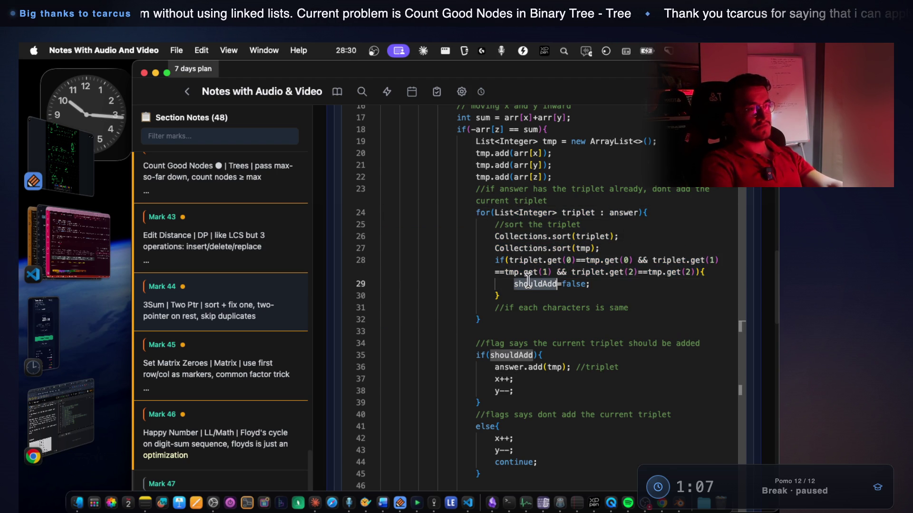
scroll(529, 281, "up", 3)
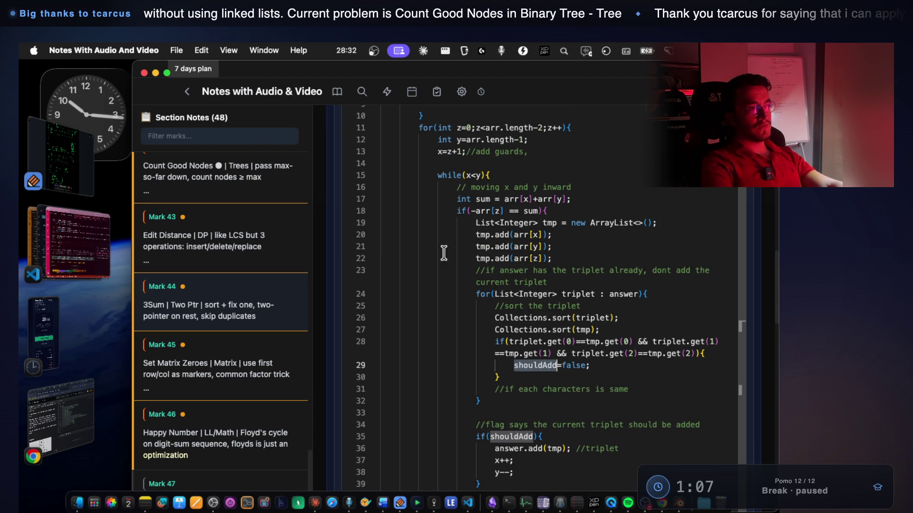
scroll(475, 238, "up", 5)
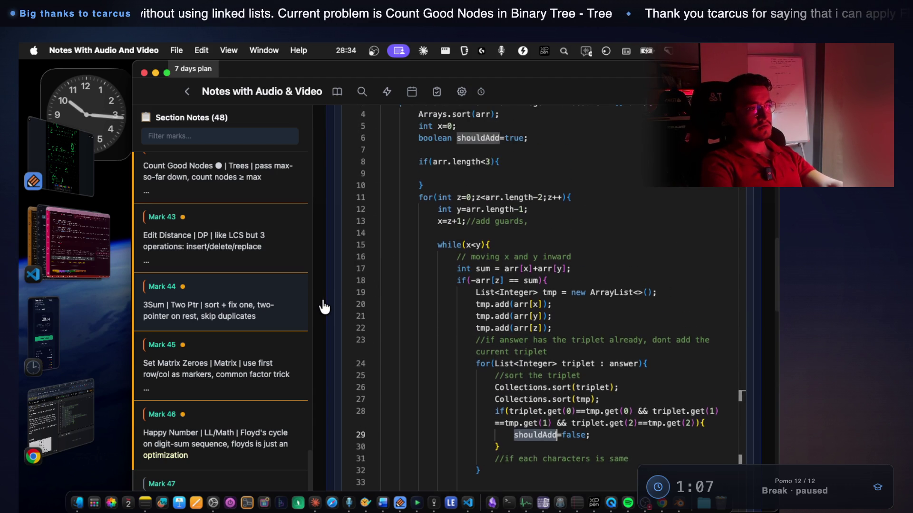
double_click(523, 159)
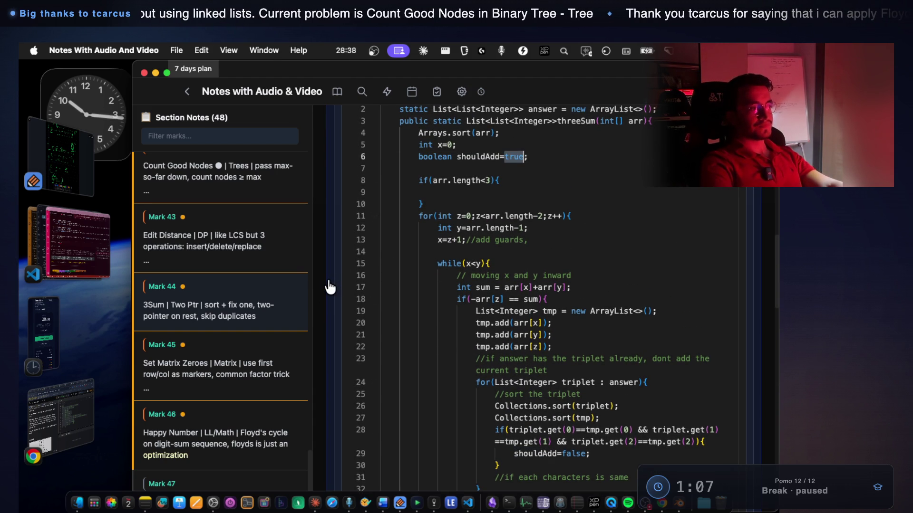
scroll(330, 287, "down", 10)
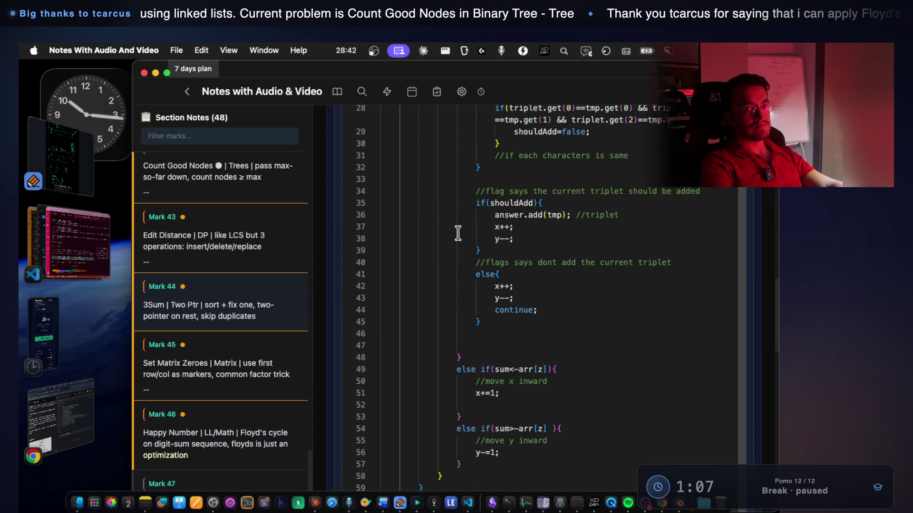
left_click(81, 241)
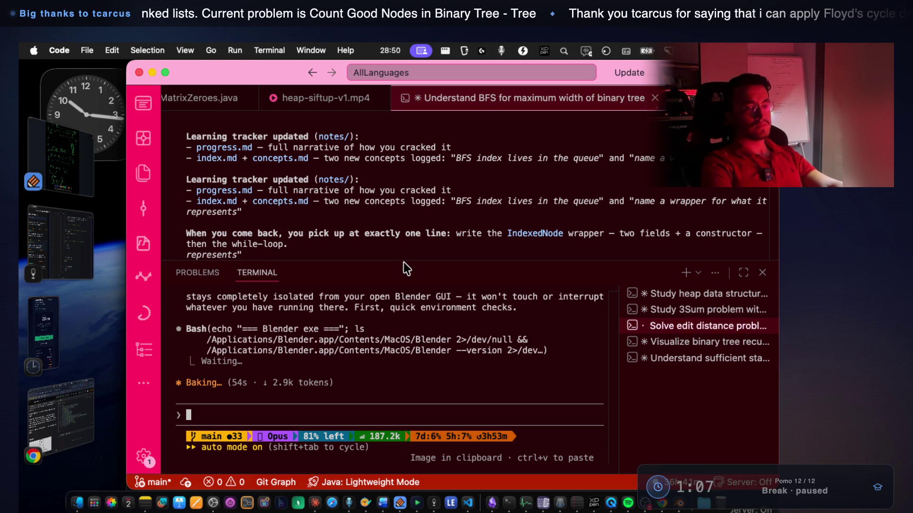
Select Claude's reply about rendering the animation in a separate background Blender instance
scroll(388, 328, "up", 2)
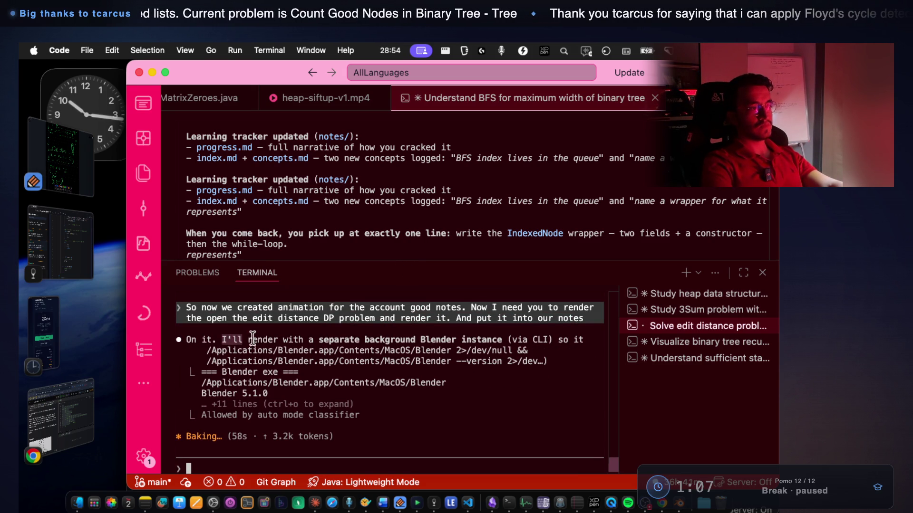
mouse_move(288, 339)
left_mouse_down()
mouse_move(380, 352)
mouse_move(507, 336)
left_mouse_up()
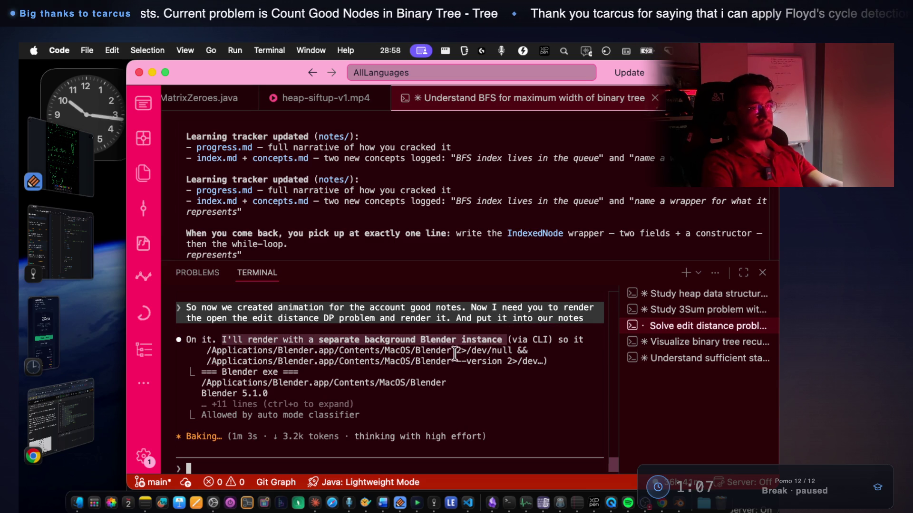
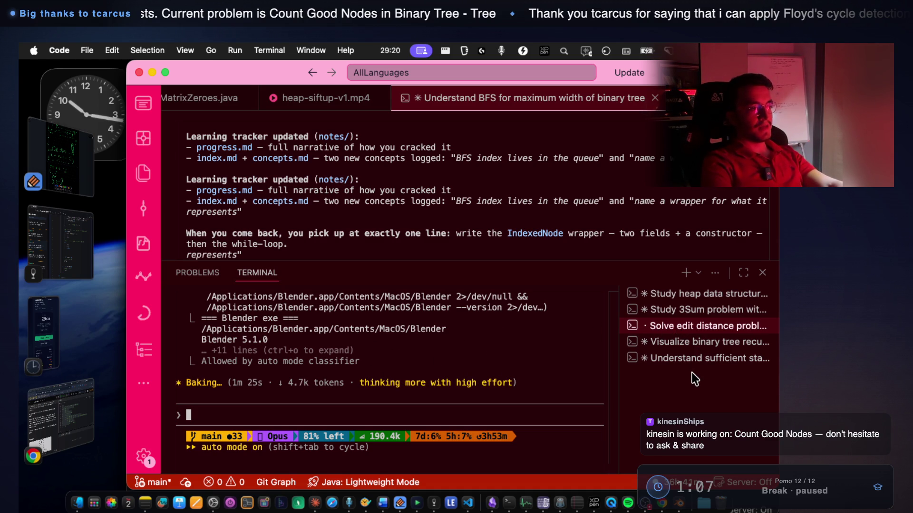
Bring the Notes With Audio And Video window, showing Mark 44's 3Sum notes, to the front
left_click(65, 252)
scroll(347, 285, "up", 10)
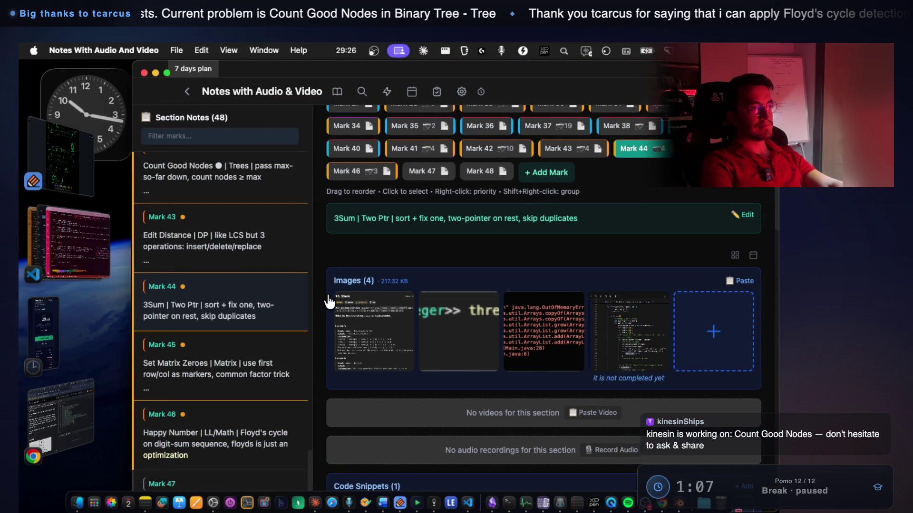
Open Mark 43 Edit Distance and step back through Mark 41 to Mark 40
scroll(329, 301, "up", 2)
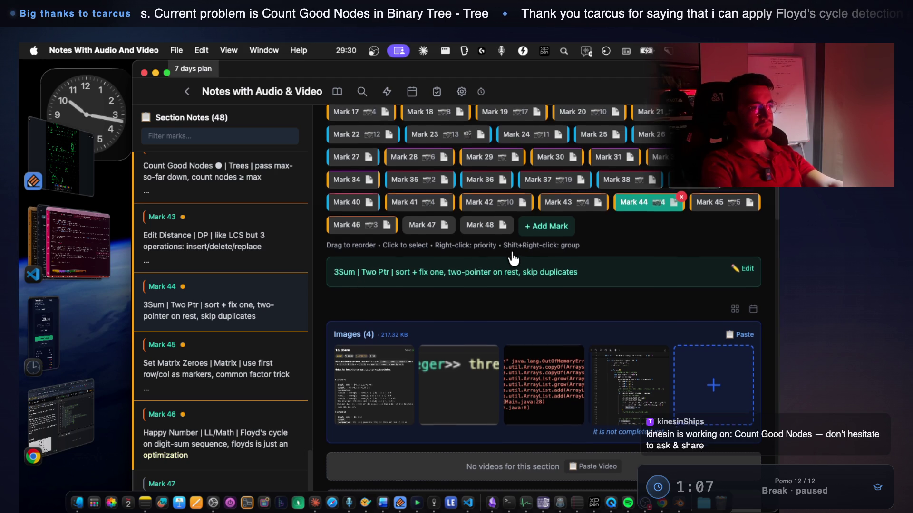
scroll(513, 259, "up", 1)
left_click(590, 216)
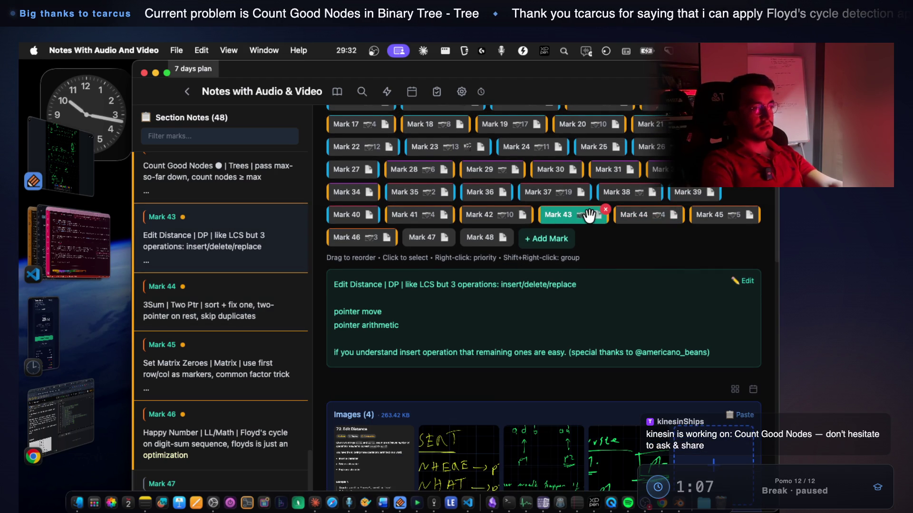
key("Left")
key("Left")
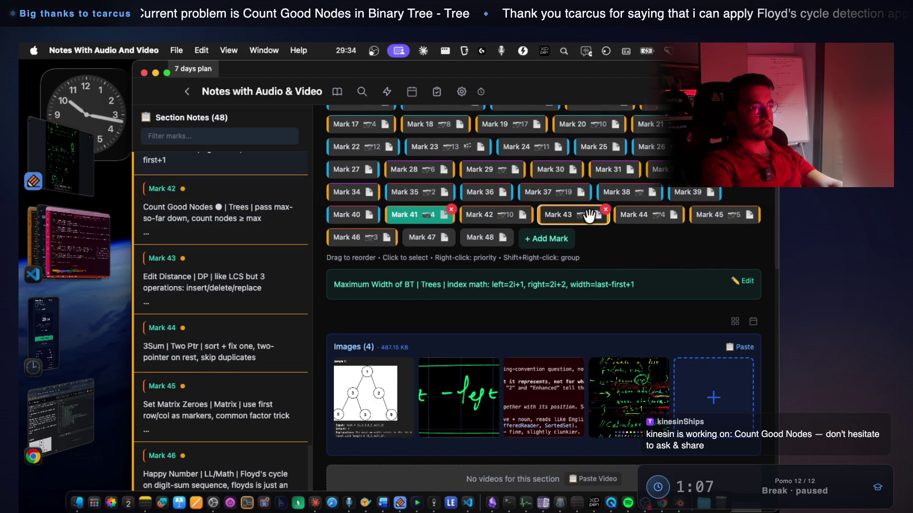
key("Left")
key("Right")
key("Left")
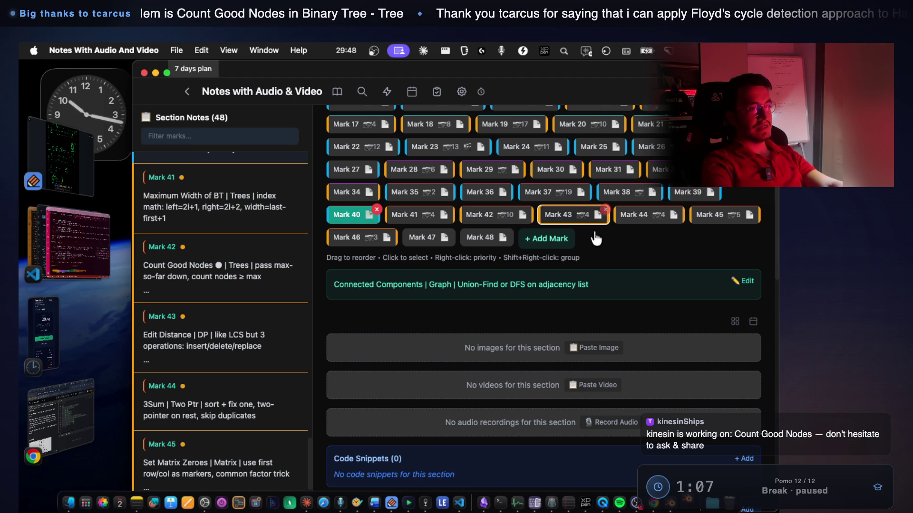
Highlight Mark 40's 'Union-Find or DFS on adjacency list' text and the title's 'days plan', then return to algo polishing-2
left_click_drag(593, 288, 459, 288)
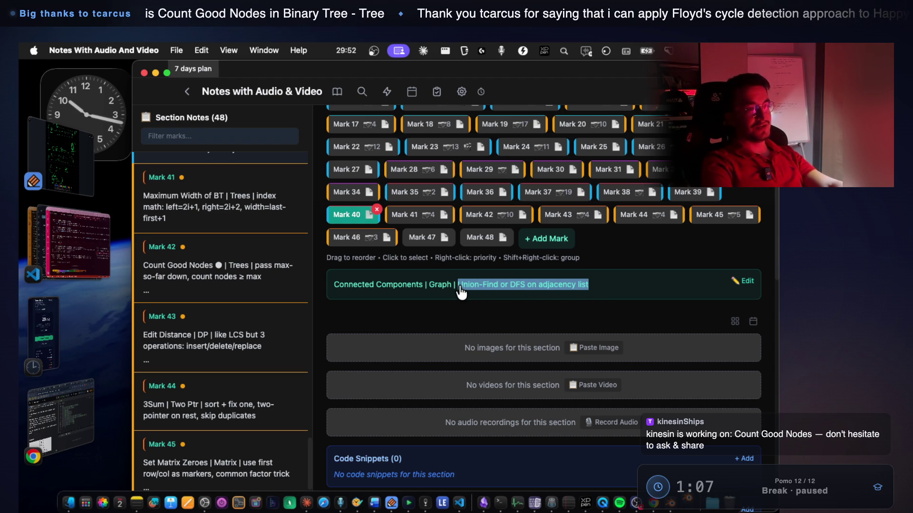
mouse_move(459, 289)
left_mouse_down()
mouse_move(580, 287)
mouse_move(467, 291)
left_mouse_up()
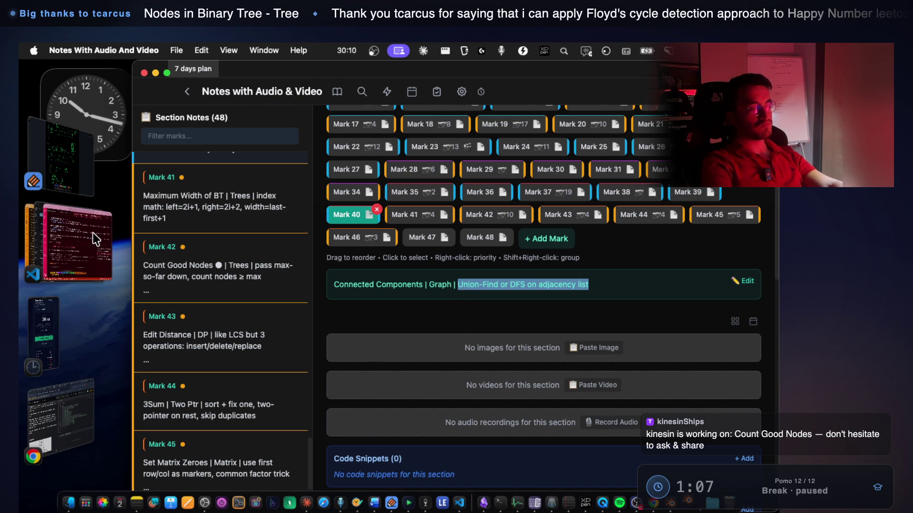
scroll(439, 258, "up", 5)
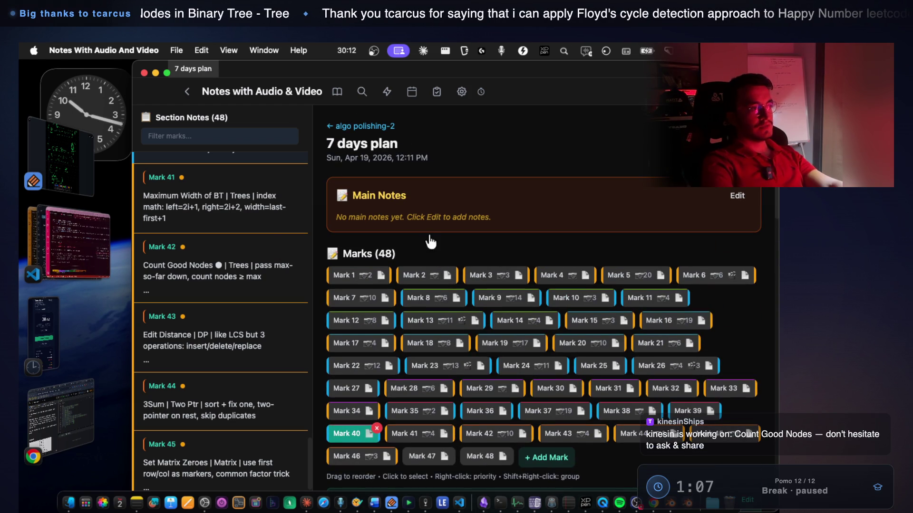
left_click_drag(402, 145, 339, 156)
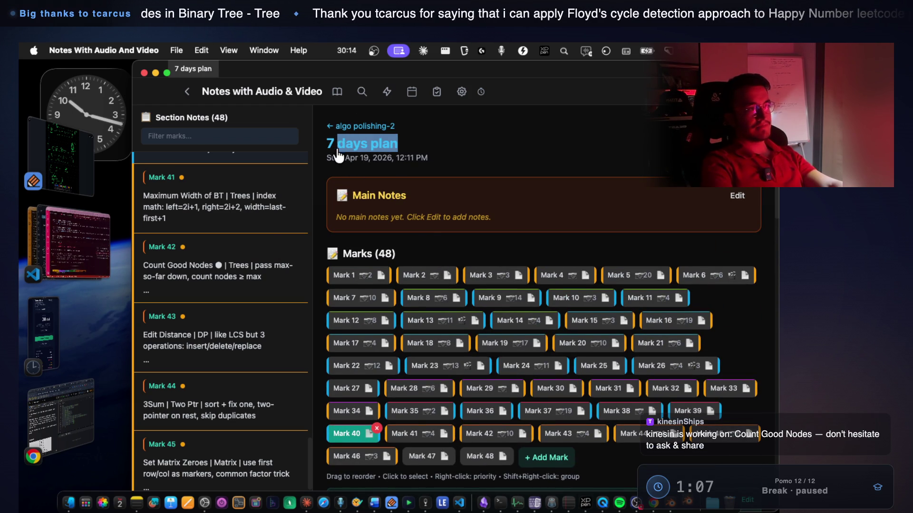
left_click(328, 155)
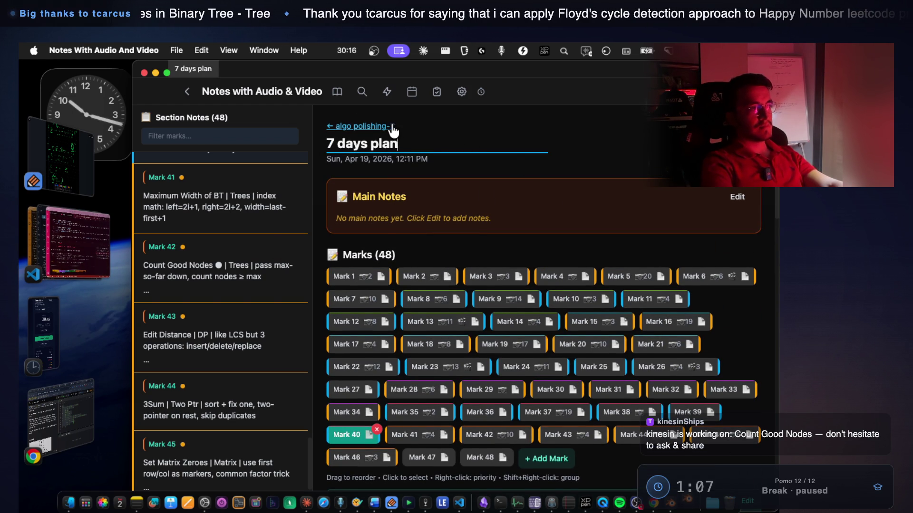
left_click(380, 128)
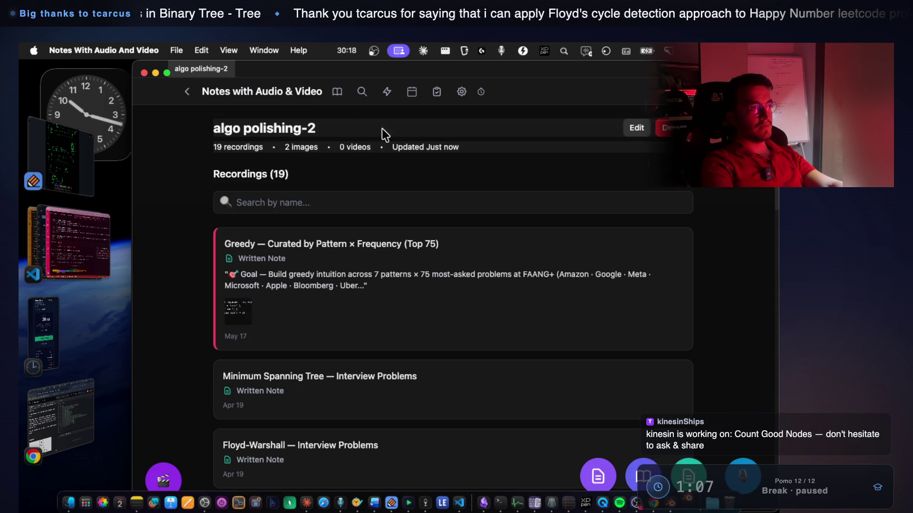
Open the Greedy — Curated by Pattern × Frequency (Top 75) note and show Mark 1
left_click(452, 293)
scroll(458, 241, "down", 1)
scroll(459, 241, "down", 5)
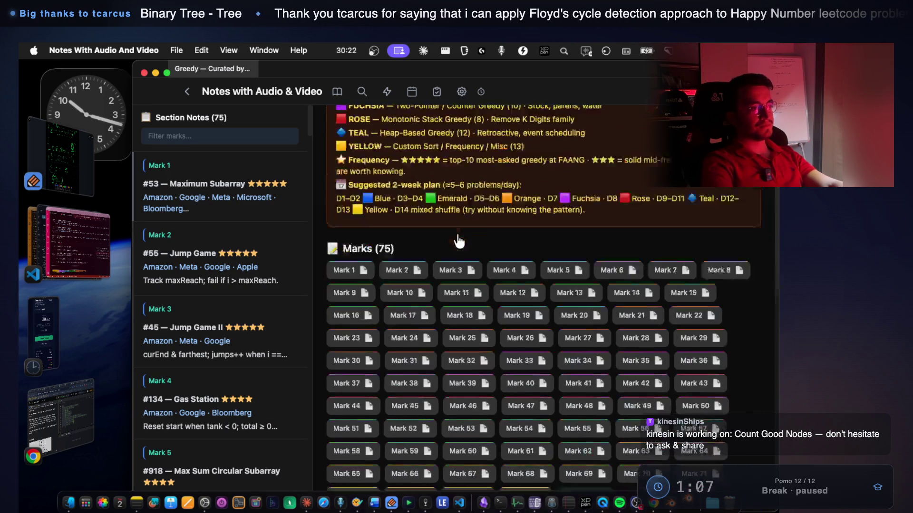
left_click(356, 202)
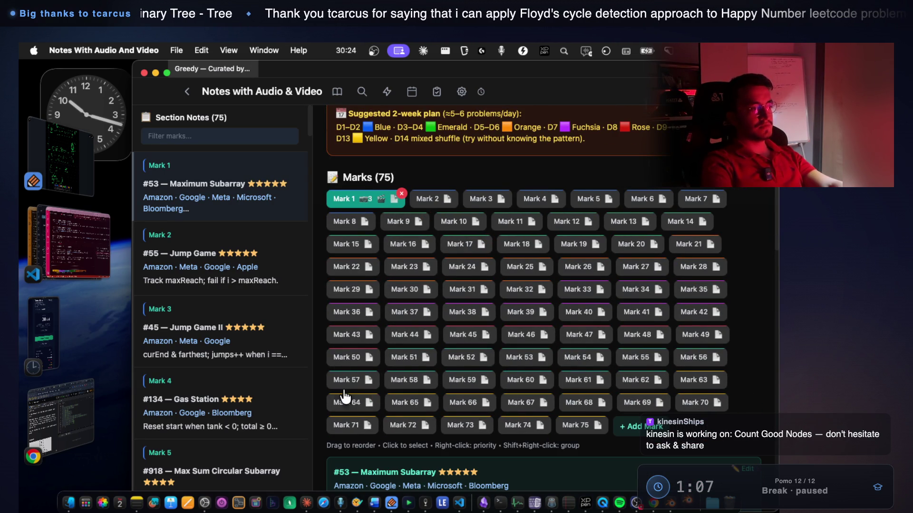
scroll(430, 335, "down", 3)
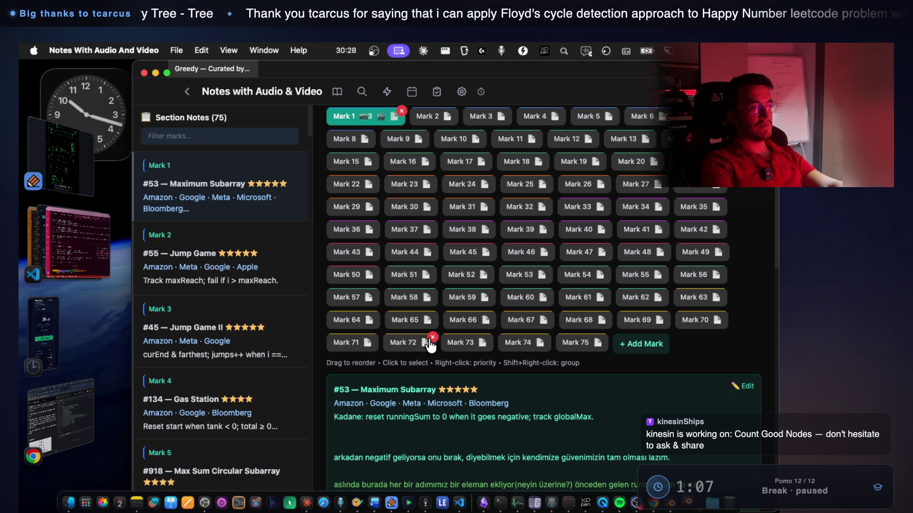
Step forward through the Greedy marks via Marks 5, 9, 14 and 17 to Mark 21
key("Right")
key("Right")
key("Right")
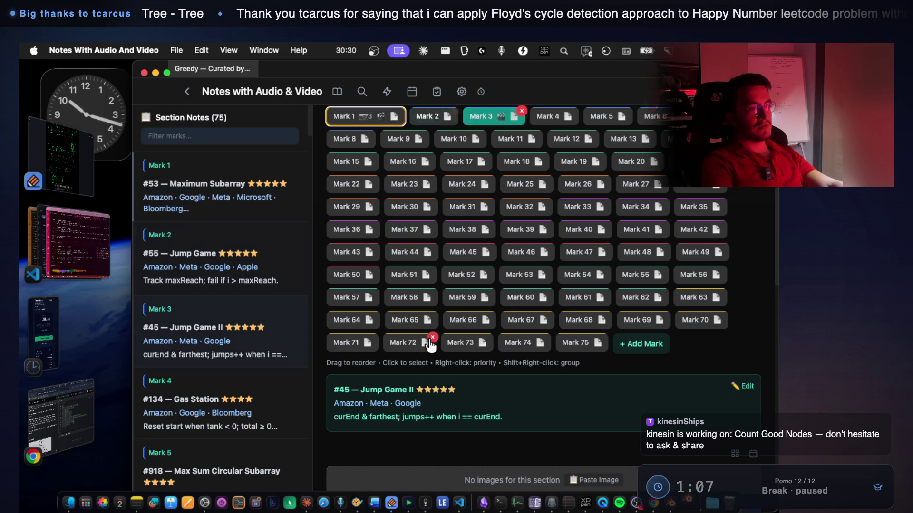
key("Right")
key("Right")
key("Right")
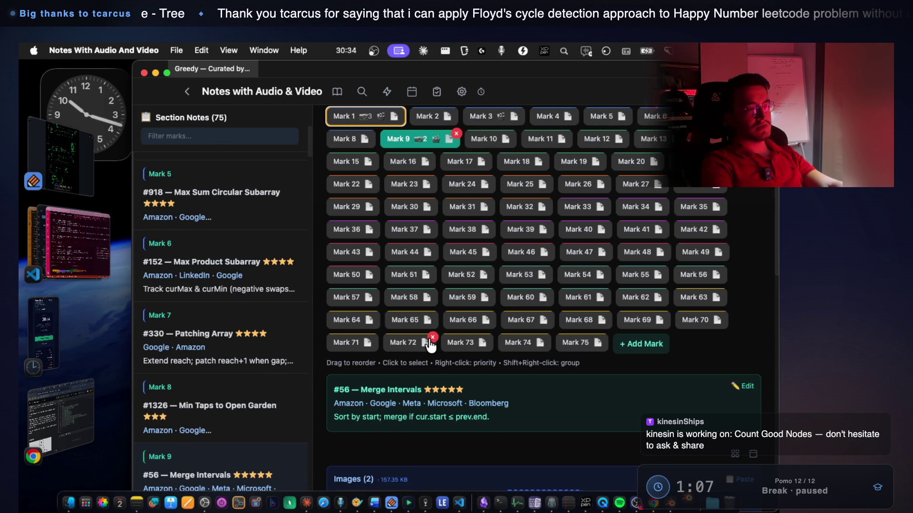
key("Right")
key("Right")
key("Right")
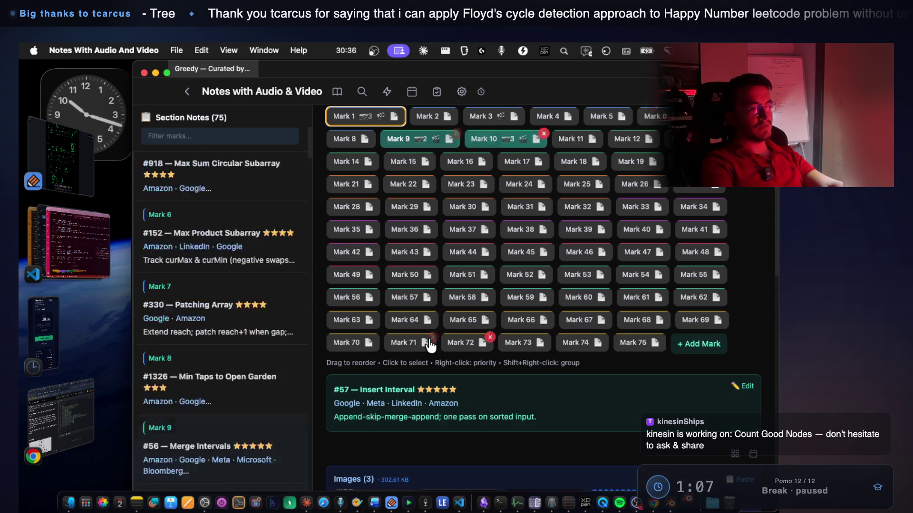
key("Right")
key("Right")
key("Right")
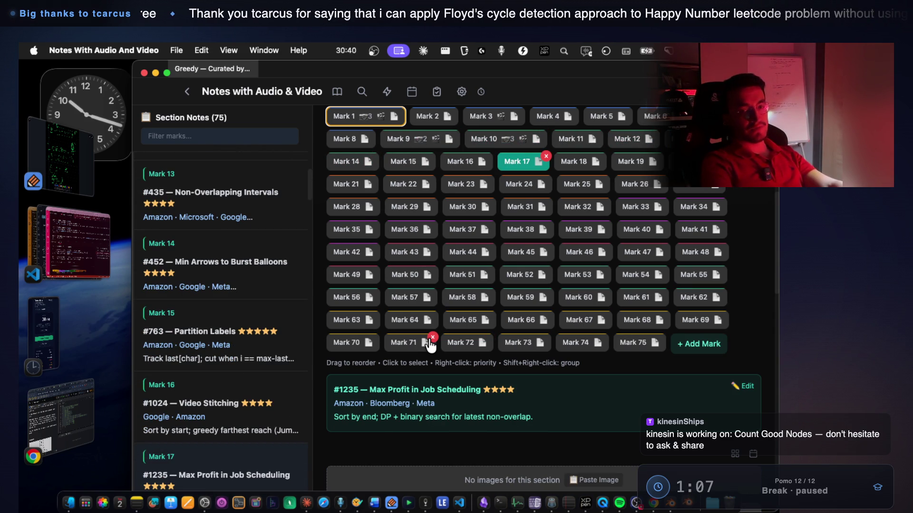
key("Right")
key("Right")
key("Right")
key("Right")
key("Right")
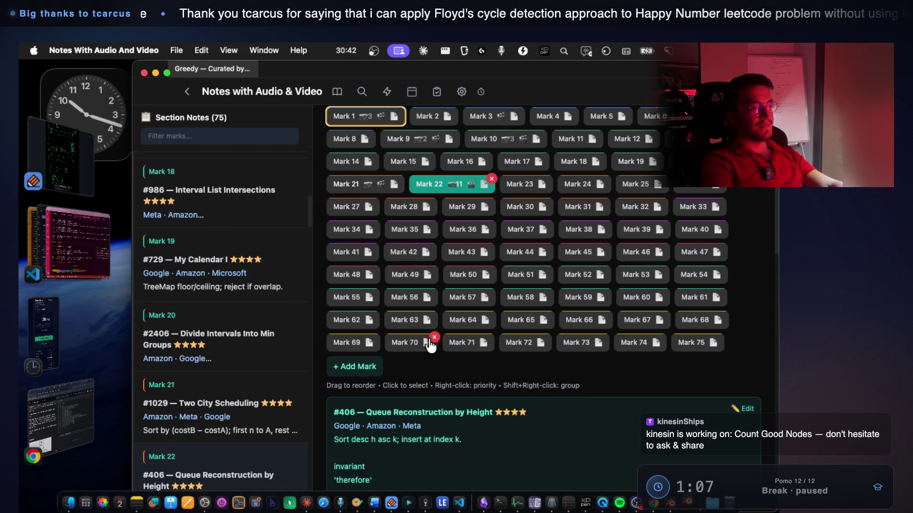
Highlight the Main Notes text from 'Goal' to 'plan', clear the selection, and scroll back to the top
scroll(386, 215, "up", 8)
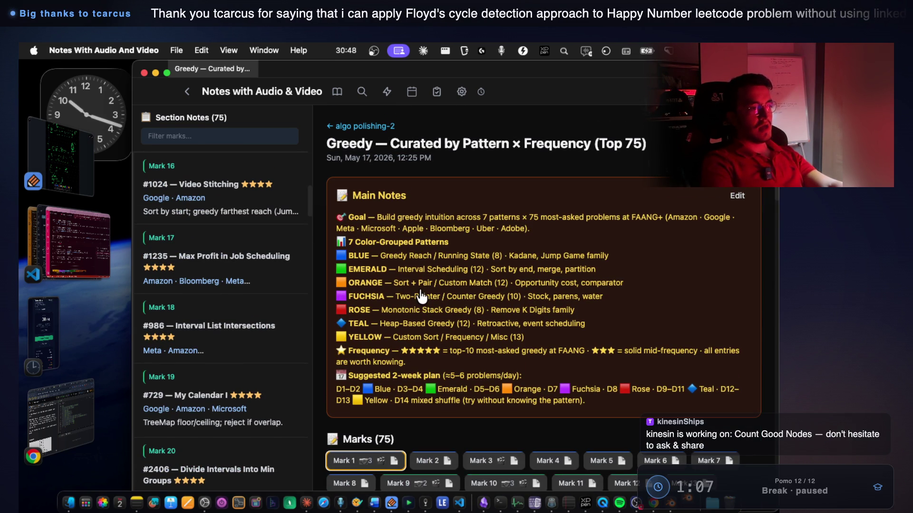
mouse_move(583, 407)
left_mouse_down()
mouse_move(341, 310)
mouse_move(351, 243)
mouse_move(340, 219)
left_mouse_up()
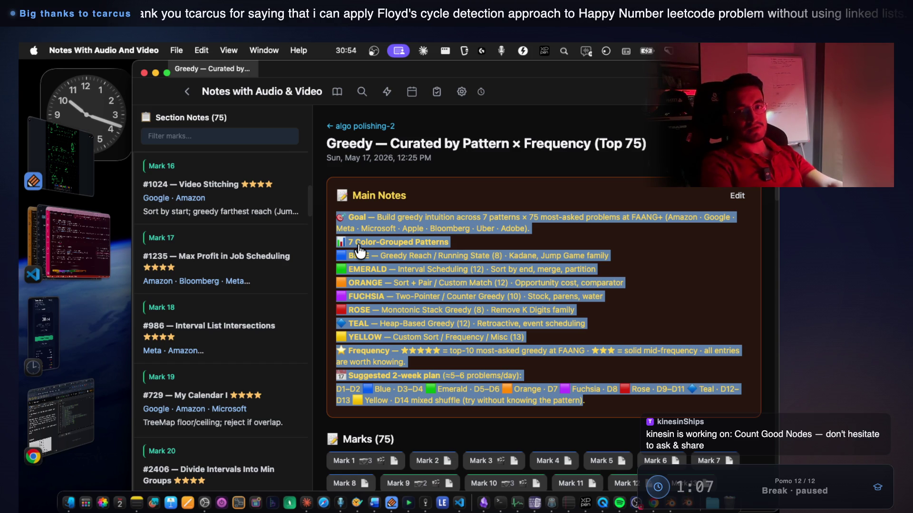
left_click(447, 324)
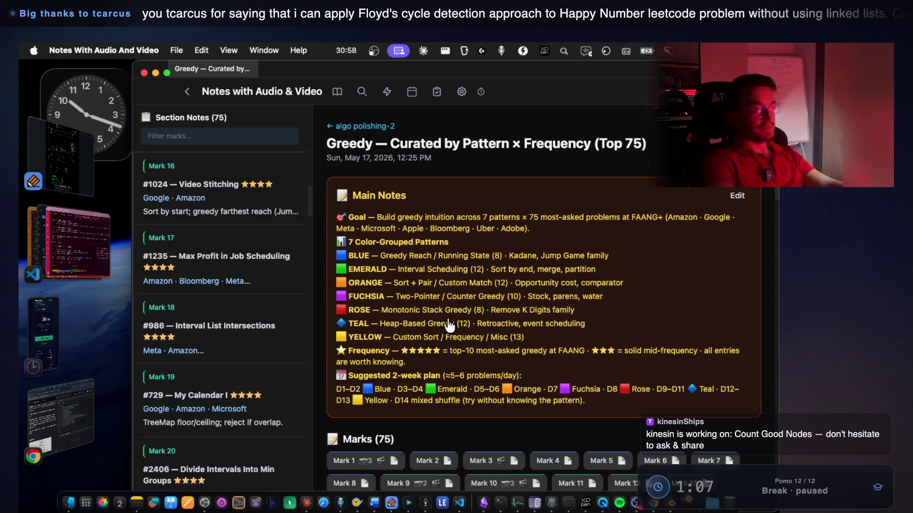
scroll(419, 290, "down", 5)
scroll(421, 291, "down", 1)
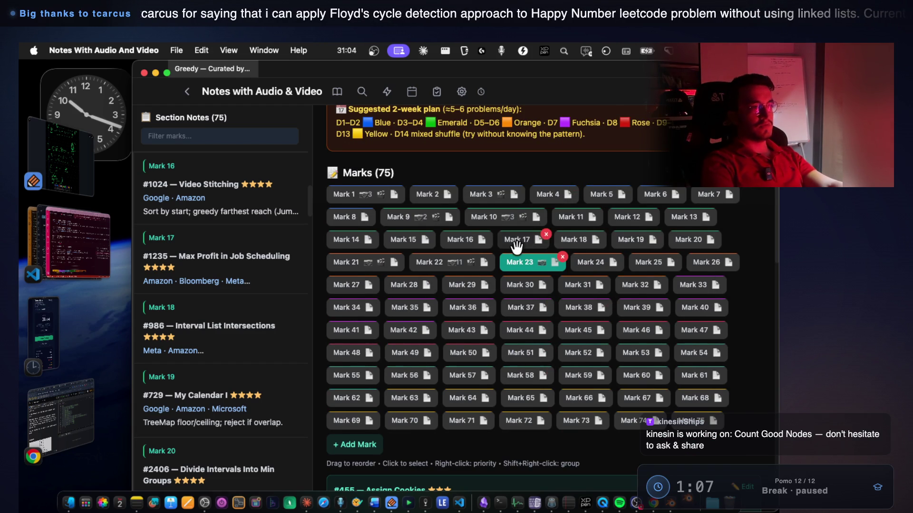
scroll(518, 246, "up", 6)
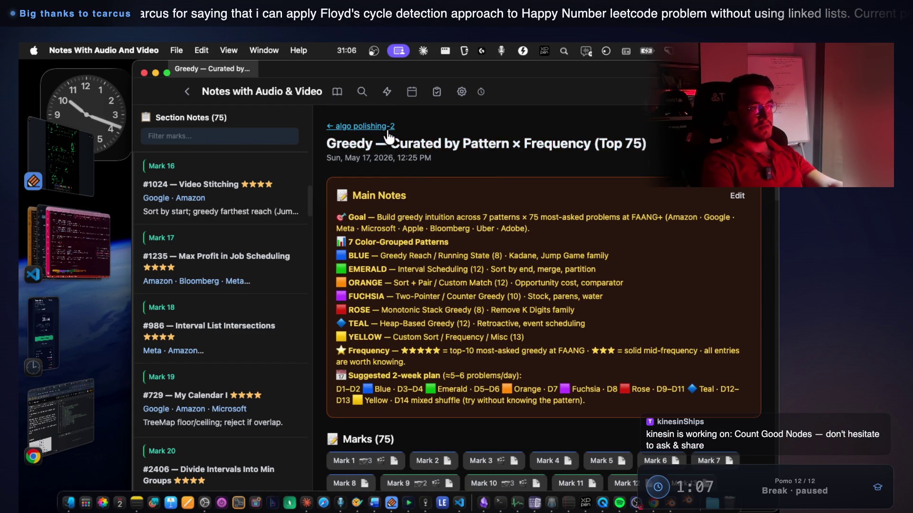
Return to algo polishing-2 and open the Dijkstra — Interview Problems note
left_click(387, 131)
scroll(393, 242, "down", 4)
scroll(397, 266, "down", 3)
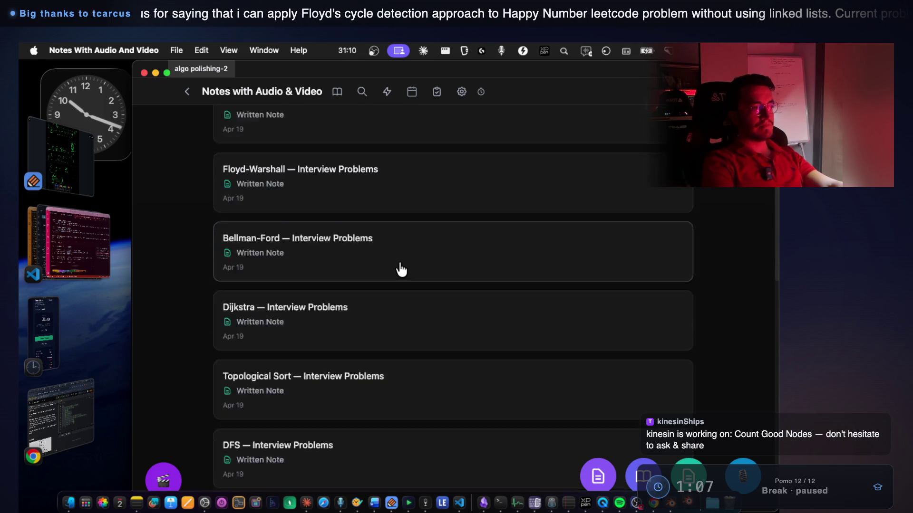
scroll(403, 262, "down", 2)
left_click(385, 226)
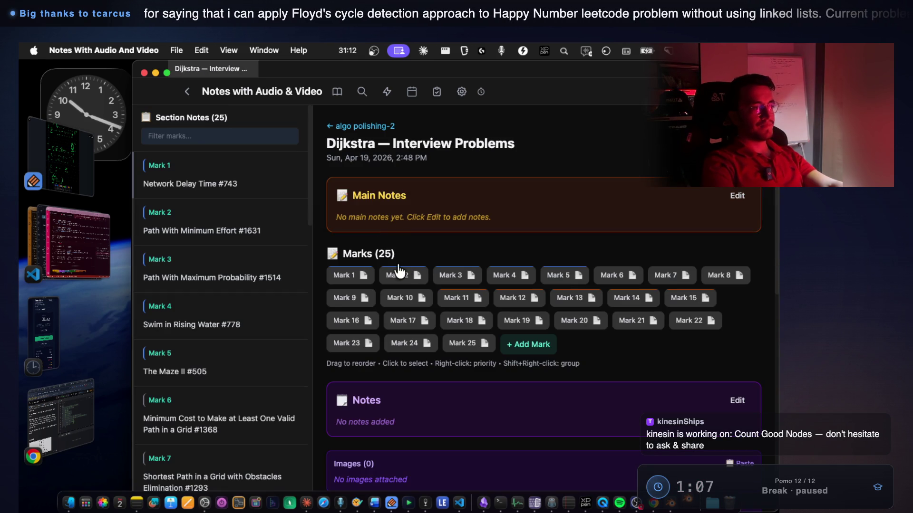
Step through the Dijkstra marks from Mark 1 Network Delay Time, via Mark 4 Swim in Rising Water, to Mark 17
left_click(355, 268)
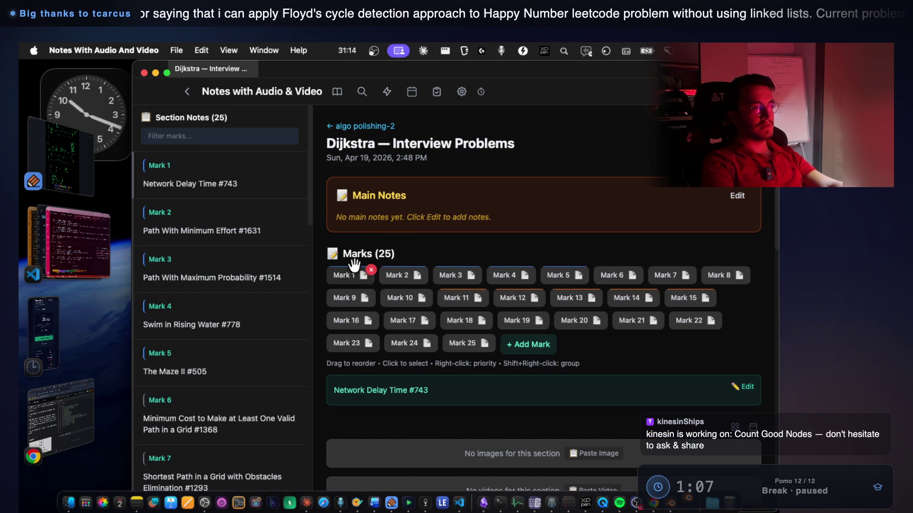
key("Right")
key("Right")
key("Right")
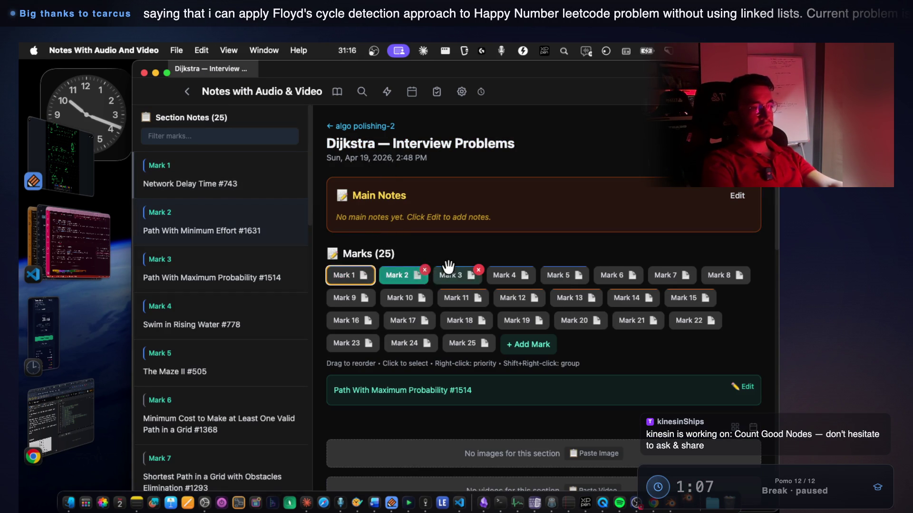
key("Left")
key("Right")
key("Right")
key("Right")
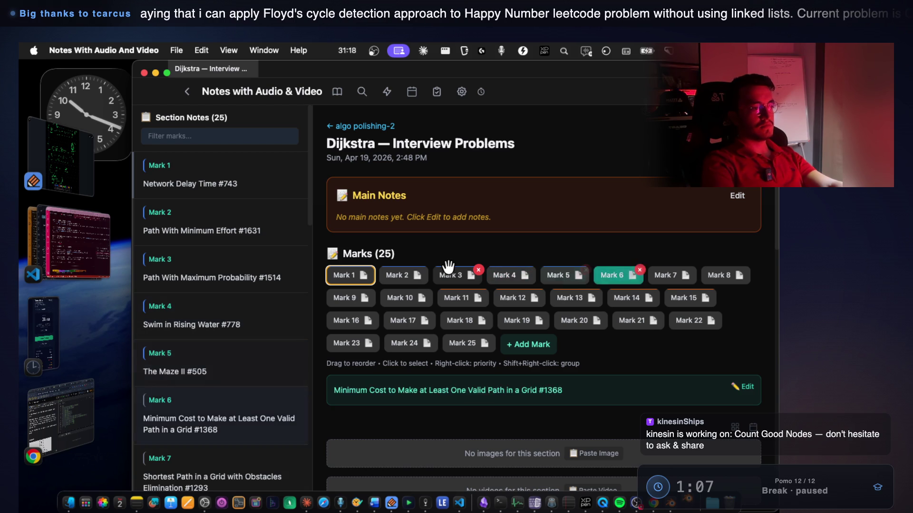
key("Right")
key("Right")
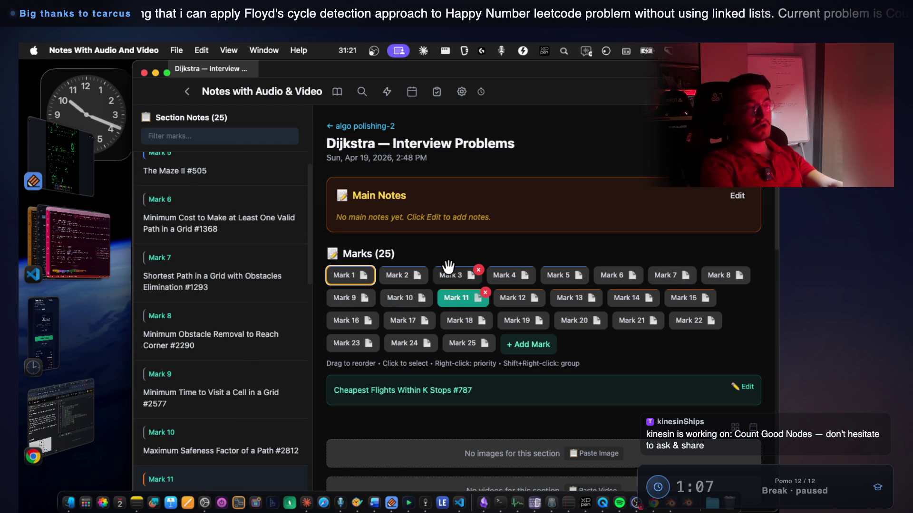
key("Right")
key("Right")
key("Right")
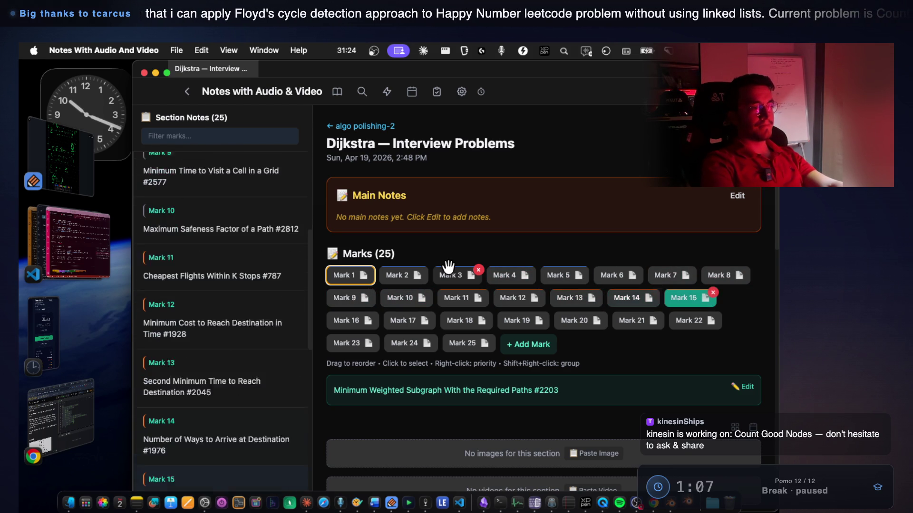
key("Right")
key("Right")
key("Right")
key("Right")
key("Right")
key("Right")
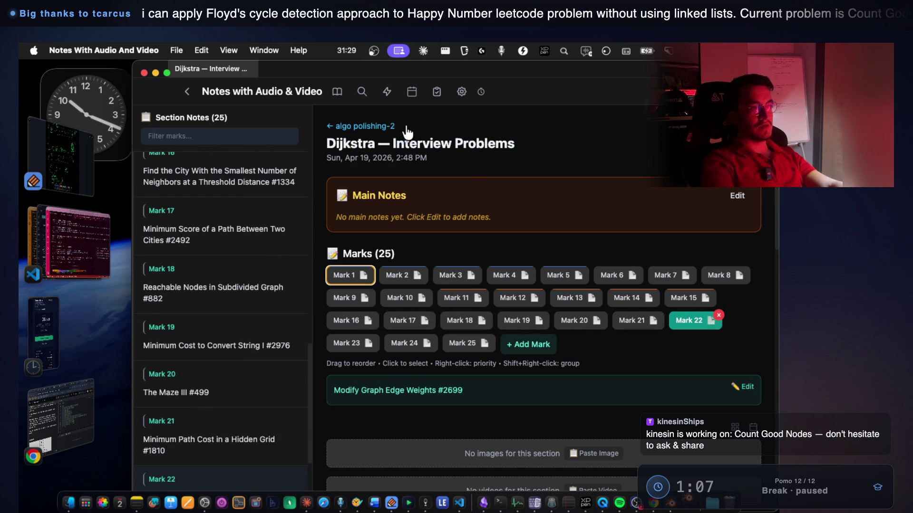
Open the Monotonic Stack & Queue note from algo polishing-2 and show Mark 1, Next Greater Element I #496
left_click(395, 127)
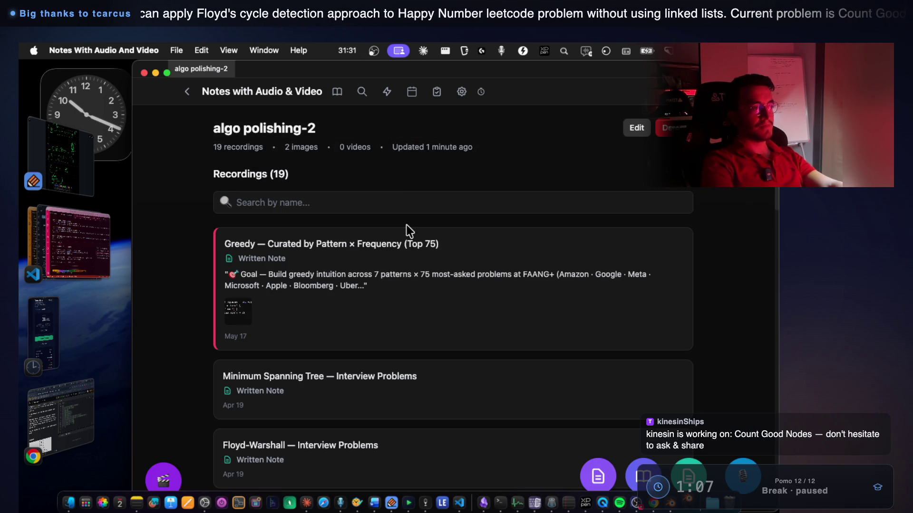
scroll(406, 224, "down", 5)
scroll(408, 238, "down", 3)
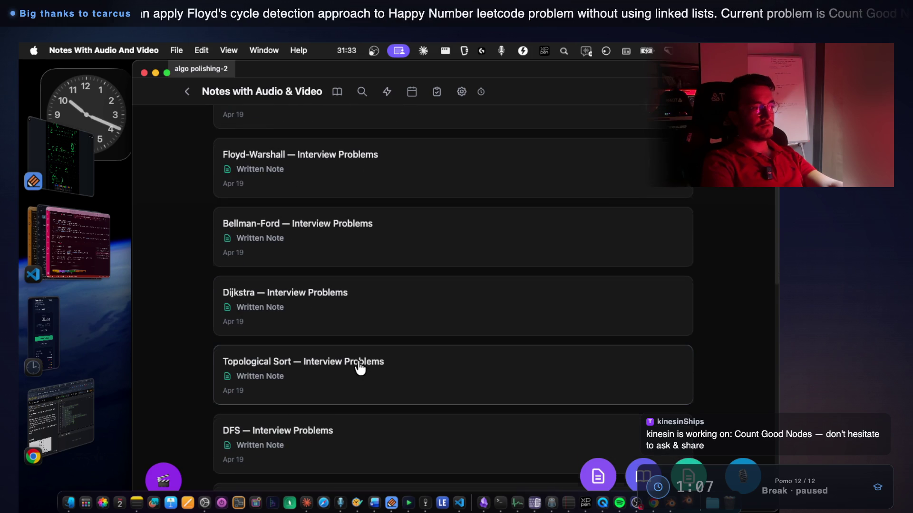
scroll(350, 379, "down", 5)
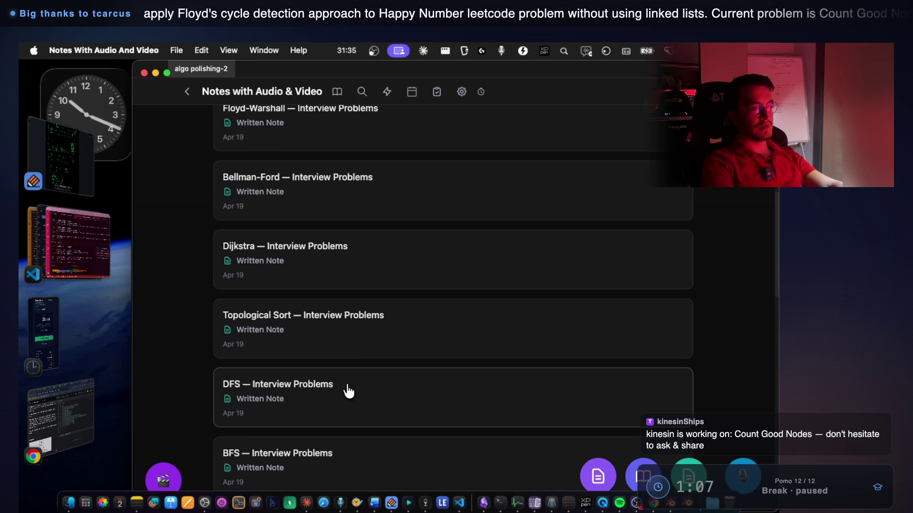
scroll(358, 363, "down", 8)
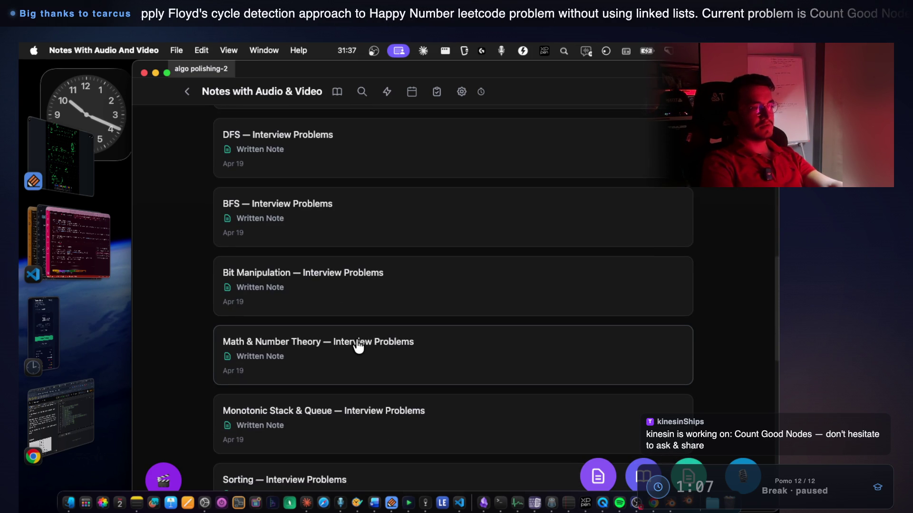
scroll(357, 335, "down", 2)
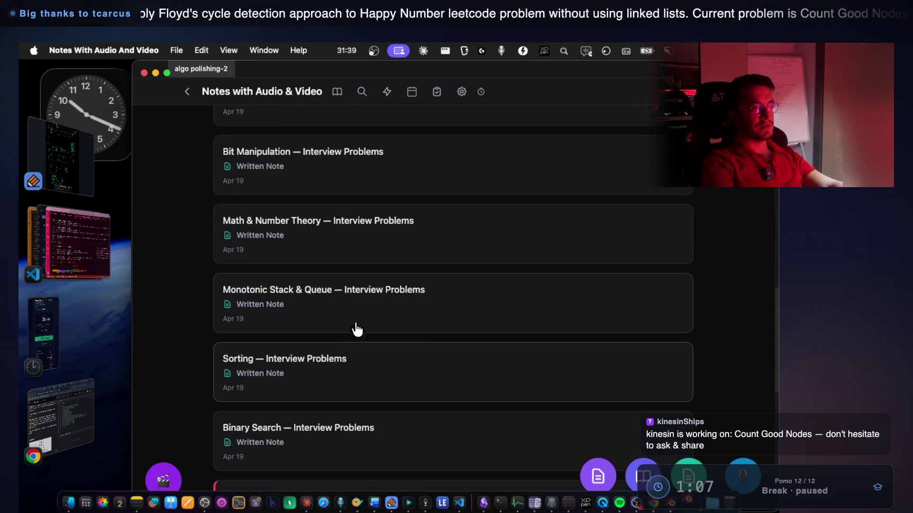
left_click(398, 312)
left_click(359, 277)
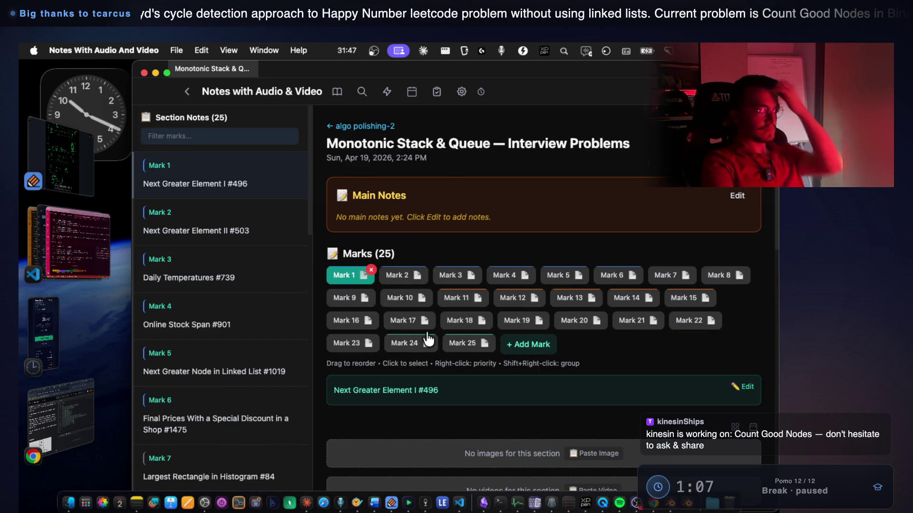
Step forward via Mark 9 Trapping Rain Water and Mark 20 to Mark 24 Asteroid Collision
key("Right")
key("Right")
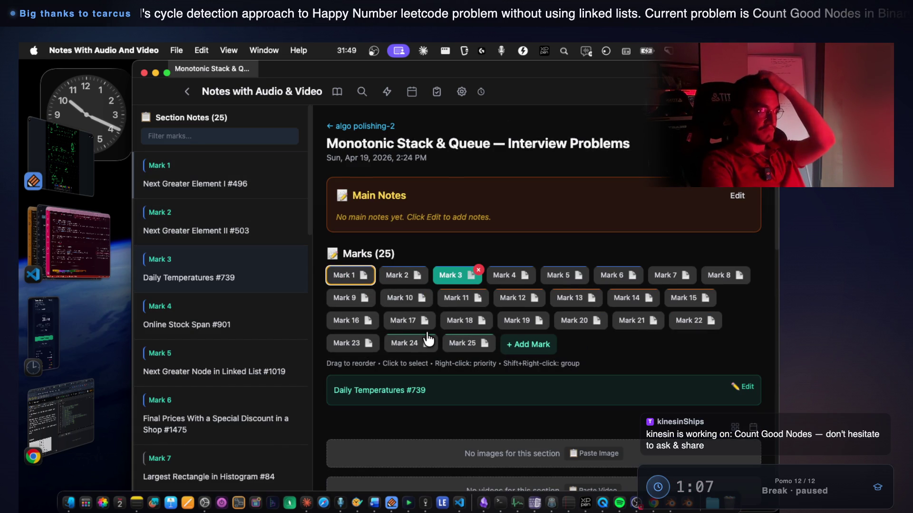
key("Right")
key("Right")
key("Right")
key("Right")
key("Right")
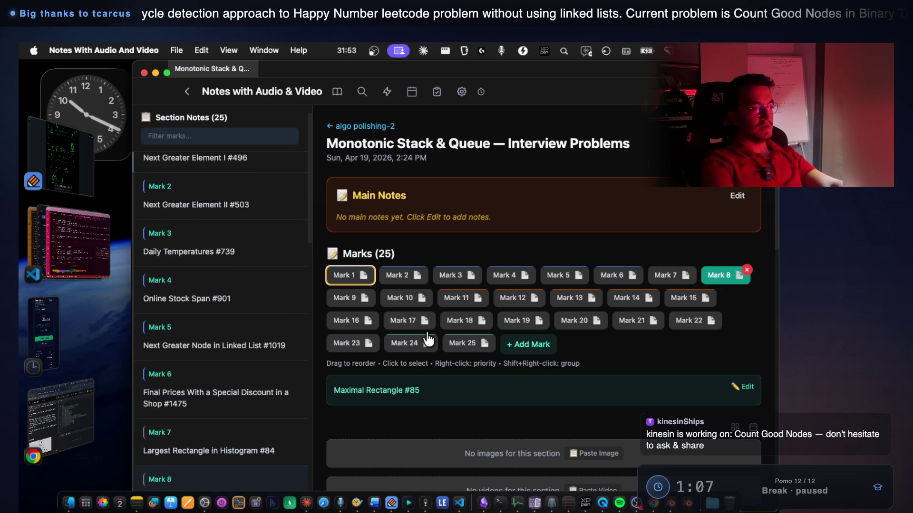
key("Right")
key("Right")
key("Right")
key("Right")
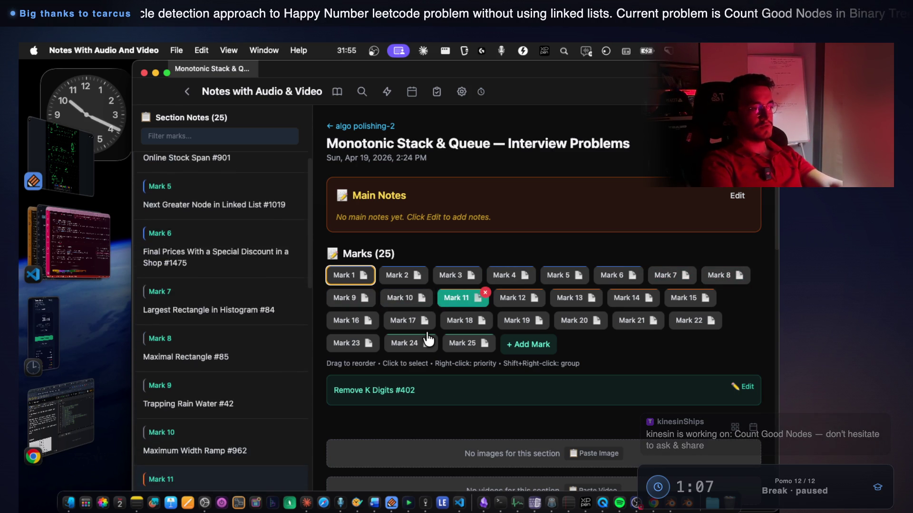
key("Right")
key("Right")
key("Right")
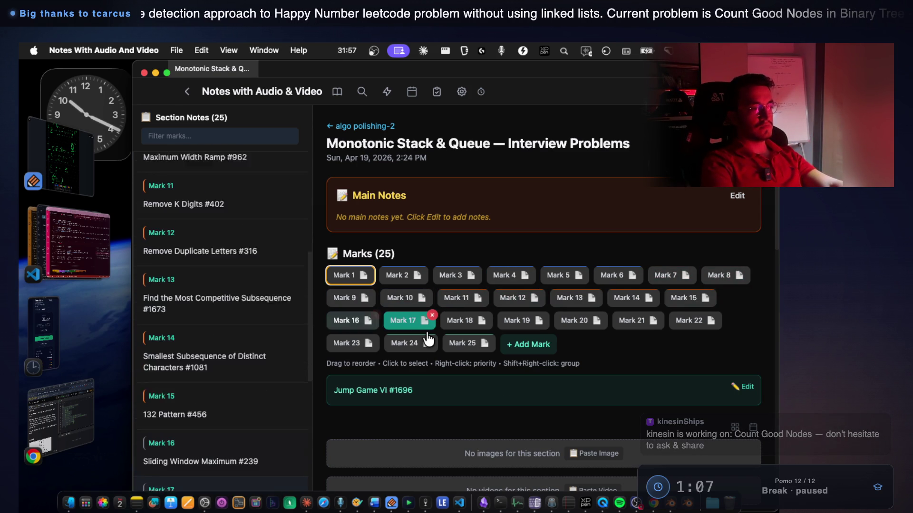
key("Left")
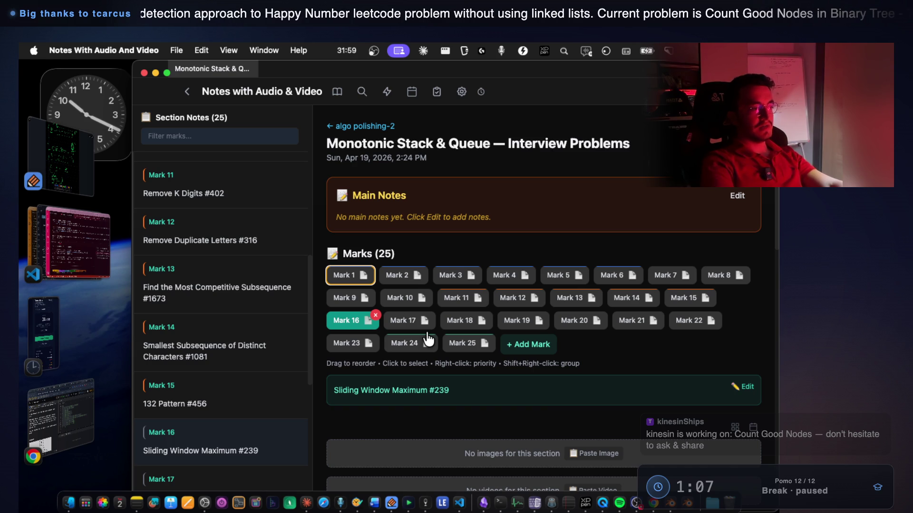
key("Right")
key("Right")
key("Right")
key("Right")
key("Right")
key("Right")
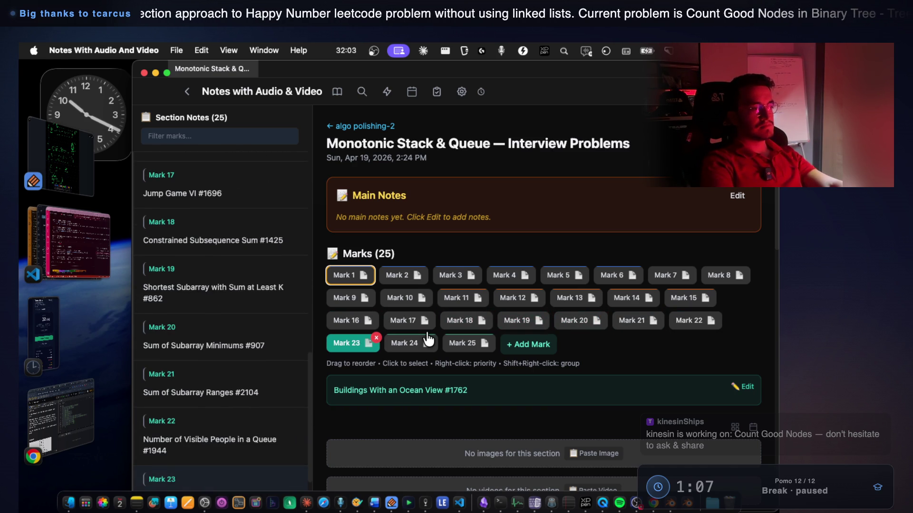
key("Right")
key("Right")
key("Left")
key("Left")
key("Right")
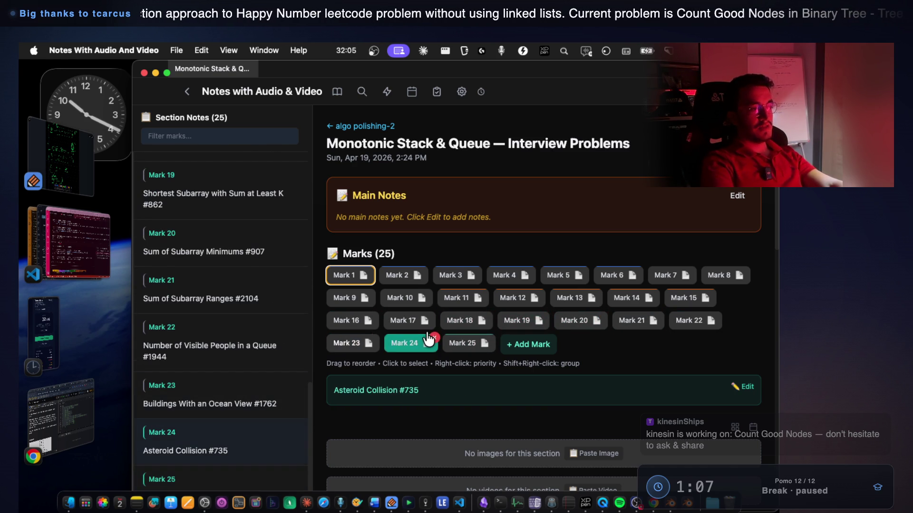
Revisit Mark 16 Sliding Window Maximum and Mark 20 Sum of Subarray Minimums
key("Right")
key("Left")
key("Left")
key("Left")
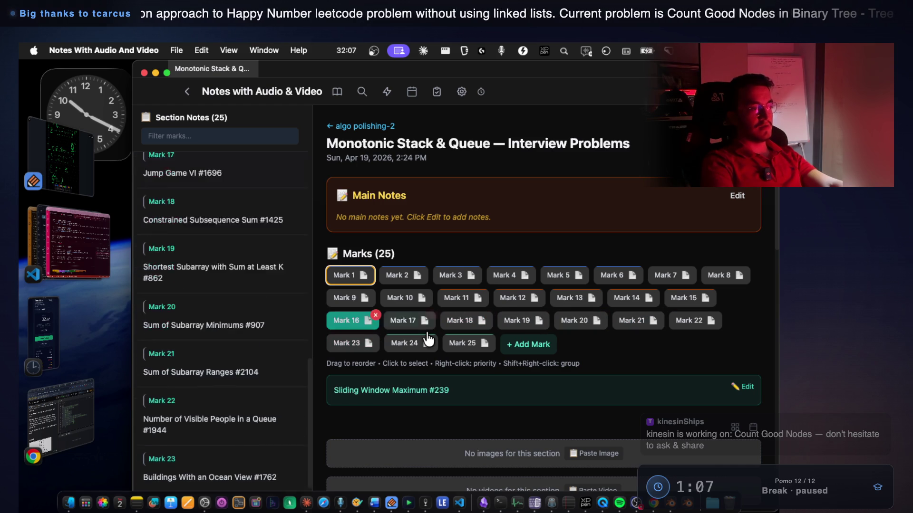
key("Right")
key("Right")
key("Right")
key("Right")
key("Left")
key("Left")
key("Right")
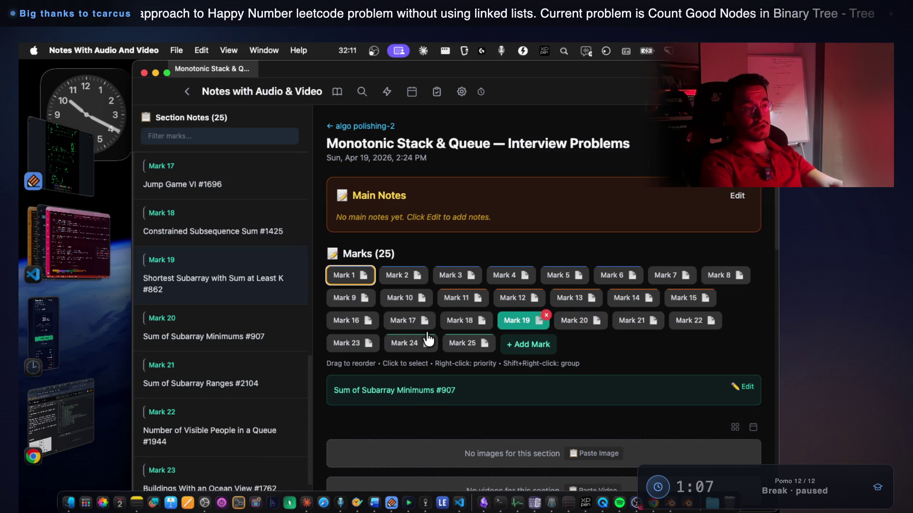
key("Right")
key("Right")
key("Right")
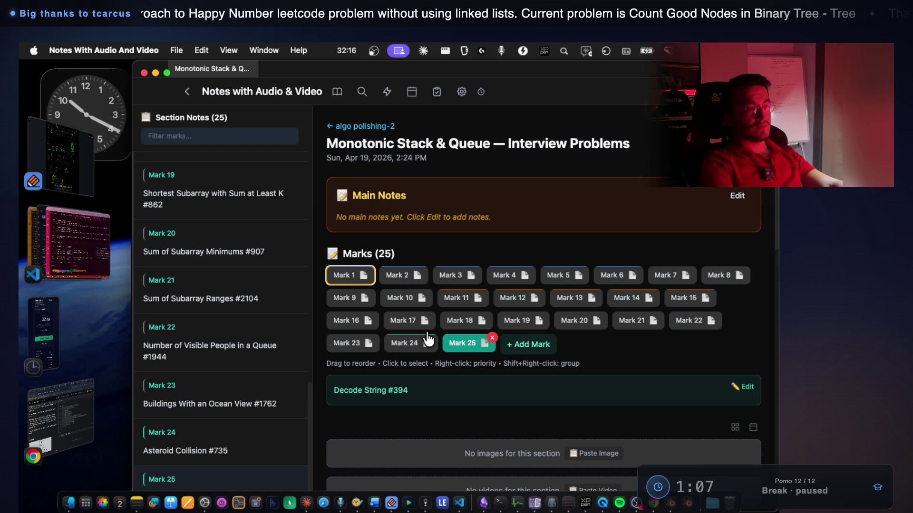
Review the final marks, Mark 25 Decode String, and settle on Mark 24 Asteroid Collision #735
key("Left")
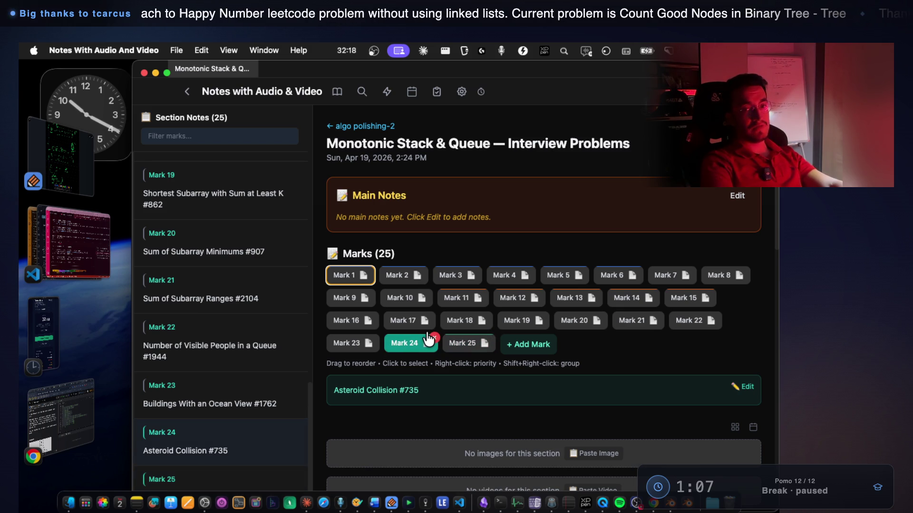
key("Left")
key("Right")
key("Right")
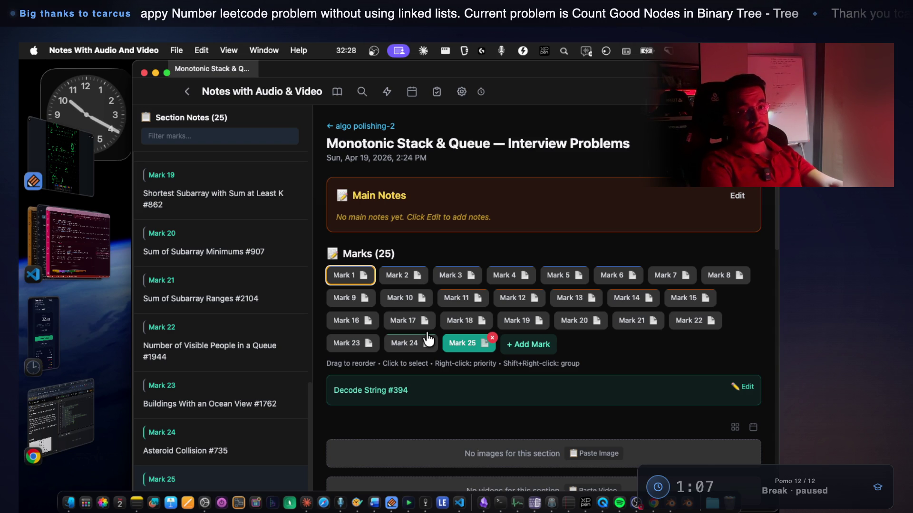
left_click(429, 339)
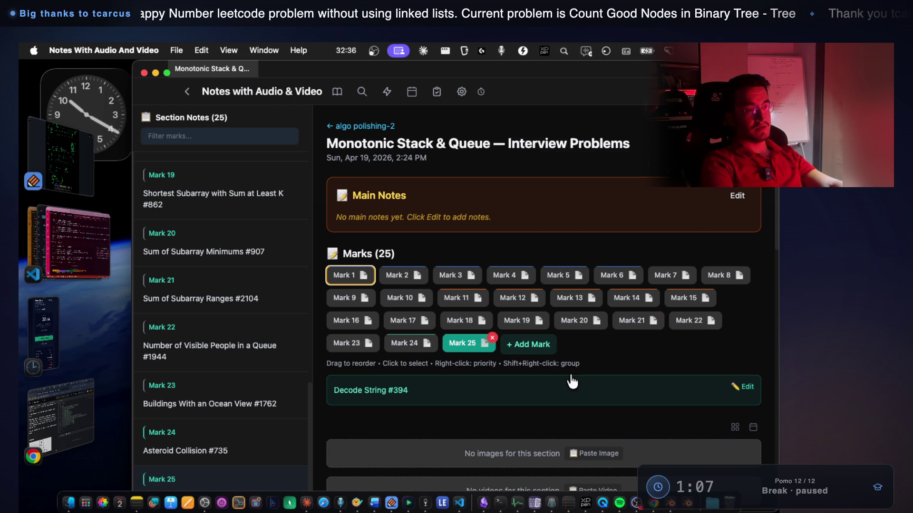
key("Left")
key("Left")
key("Left")
key("Right")
key("Right")
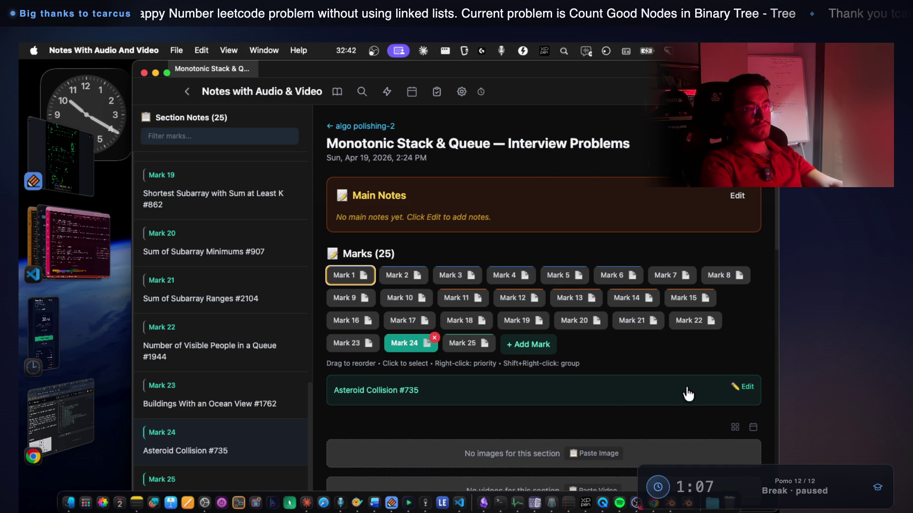
Write '1 month of work' in the Monotonic Stack & Queue Main Notes and save it
left_click(737, 196)
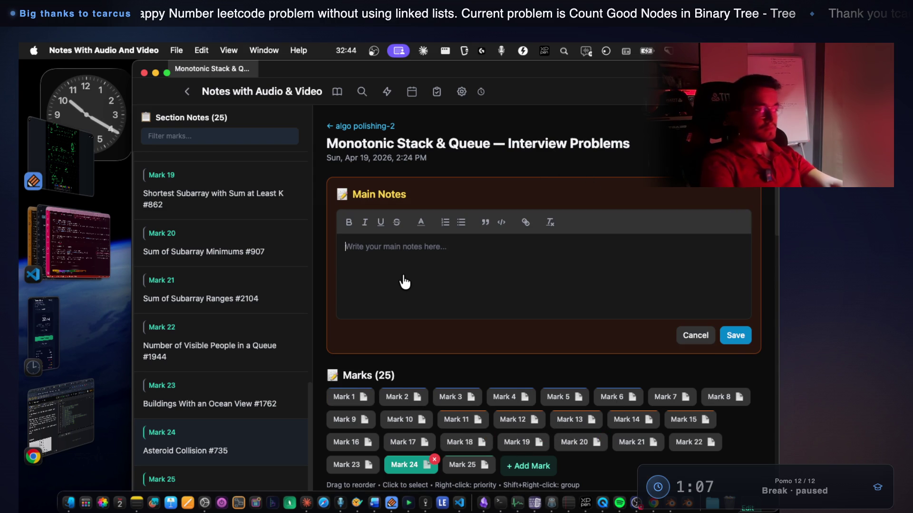
type("1 month of work")
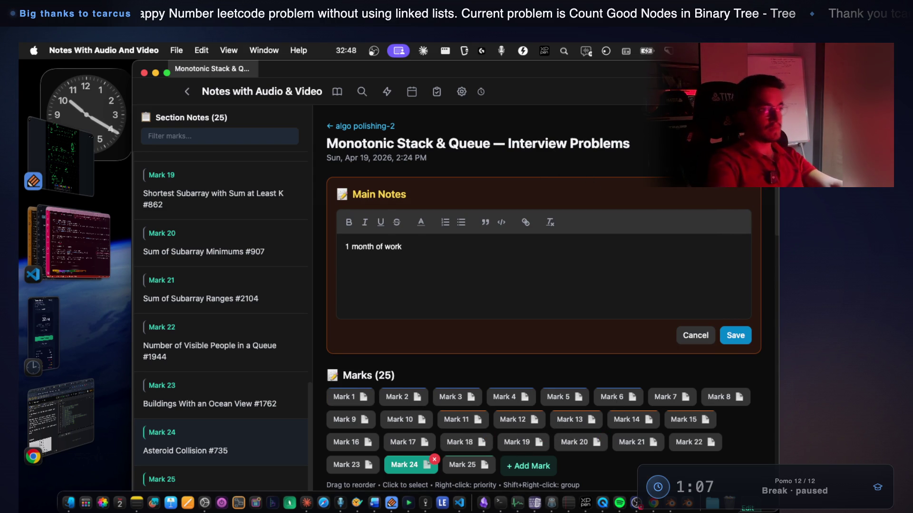
left_click(721, 337)
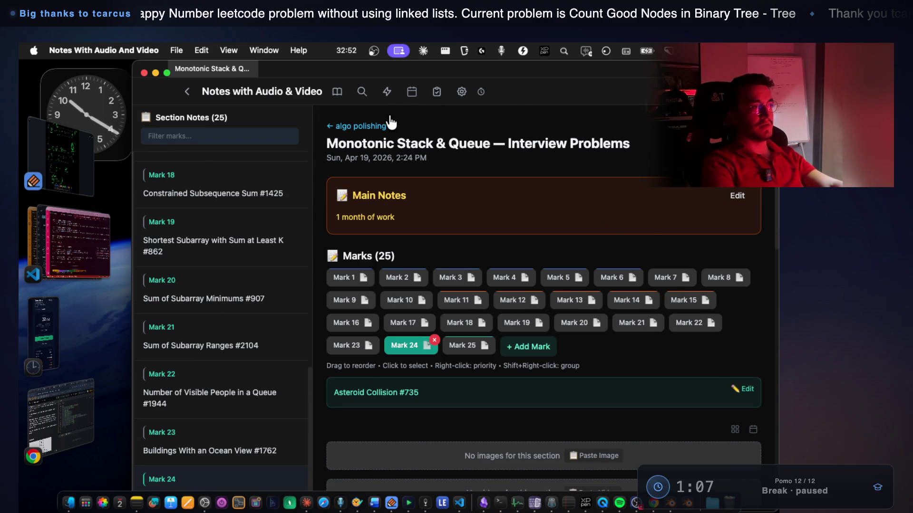
Open the Sorting — Interview Problems note and scroll through its Section Notes
left_click(392, 123)
scroll(371, 373, "down", 8)
scroll(371, 372, "down", 7)
scroll(370, 365, "down", 3)
left_click(338, 285)
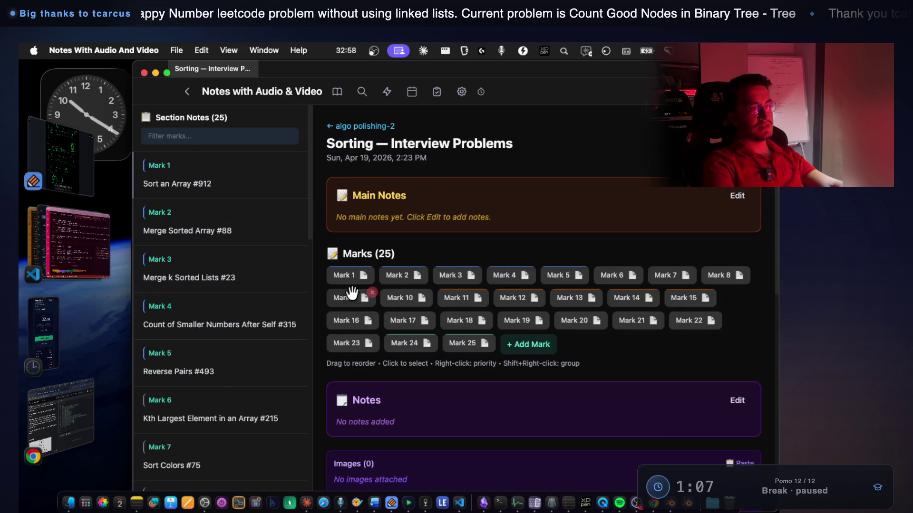
scroll(238, 366, "down", 3)
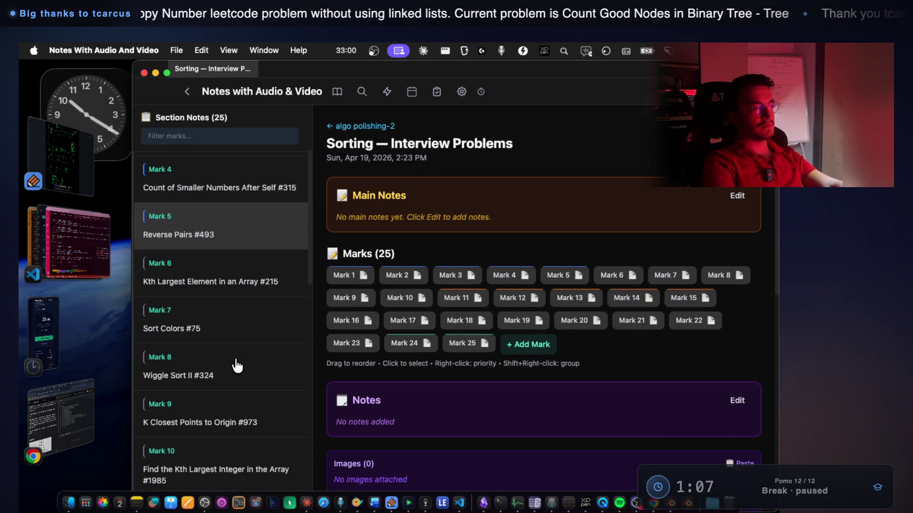
scroll(237, 366, "down", 9)
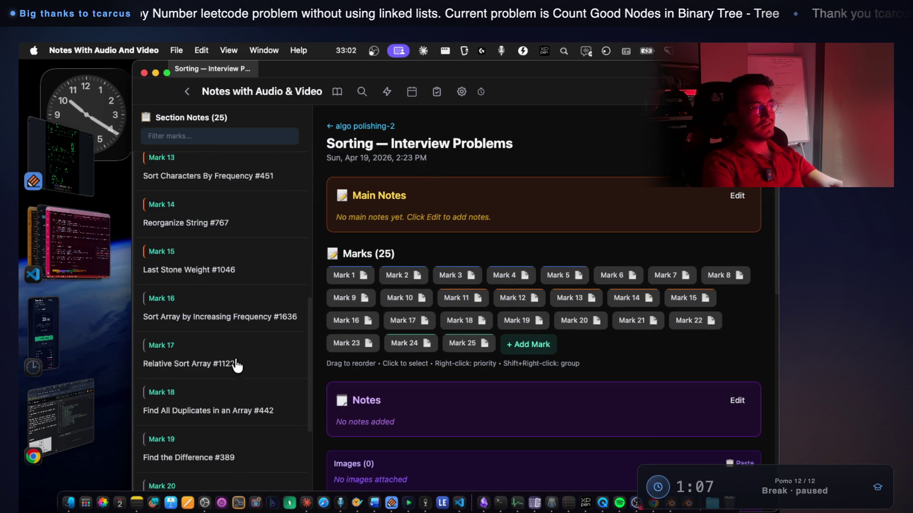
scroll(237, 367, "up", 10)
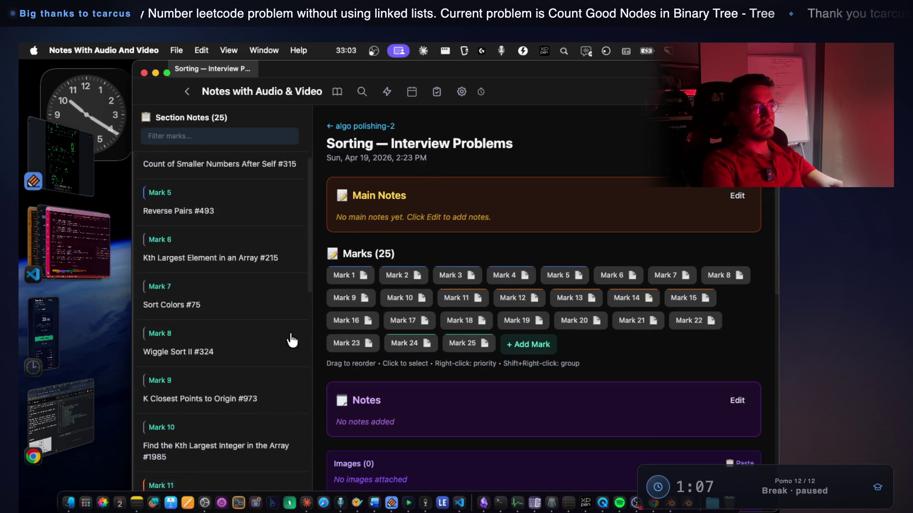
Go back to algo polishing-2 and open the Binary Search — Interview Problems note
left_click(371, 127)
scroll(384, 352, "down", 10)
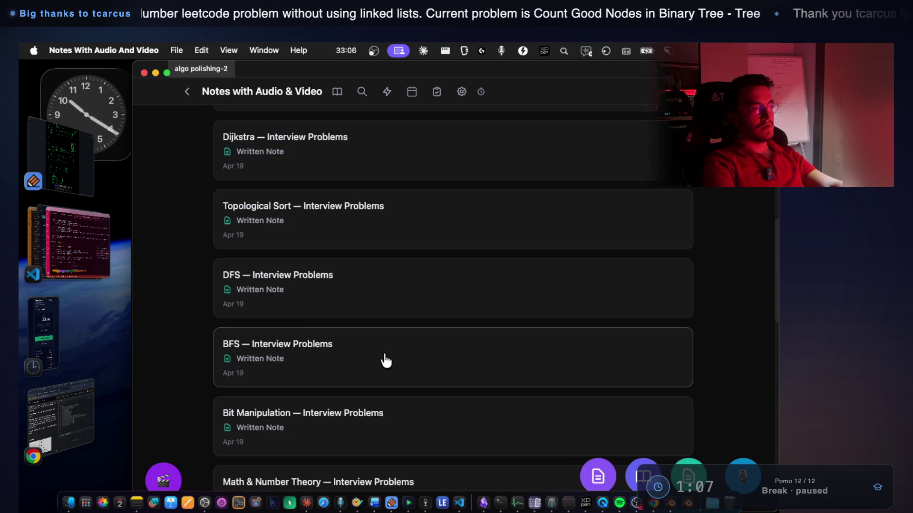
scroll(385, 360, "down", 5)
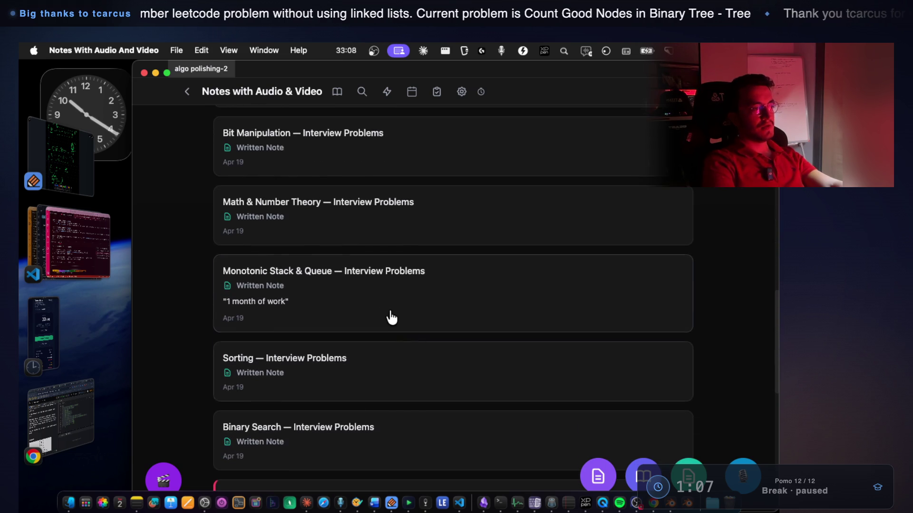
scroll(386, 331, "down", 1)
left_click(361, 358)
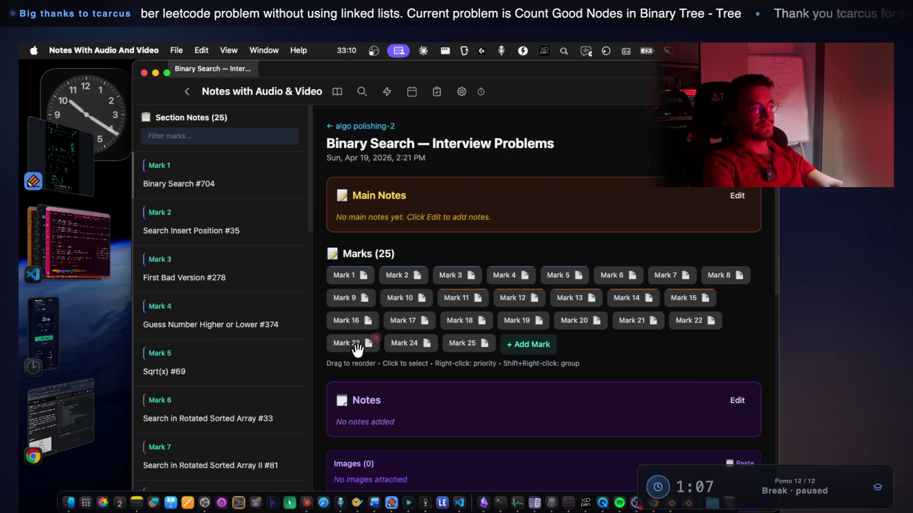
Step through Binary Search marks from Mark 1 (#704) past Mark 18 Split Array Largest Sum, then return to algo polishing-2
left_click(351, 265)
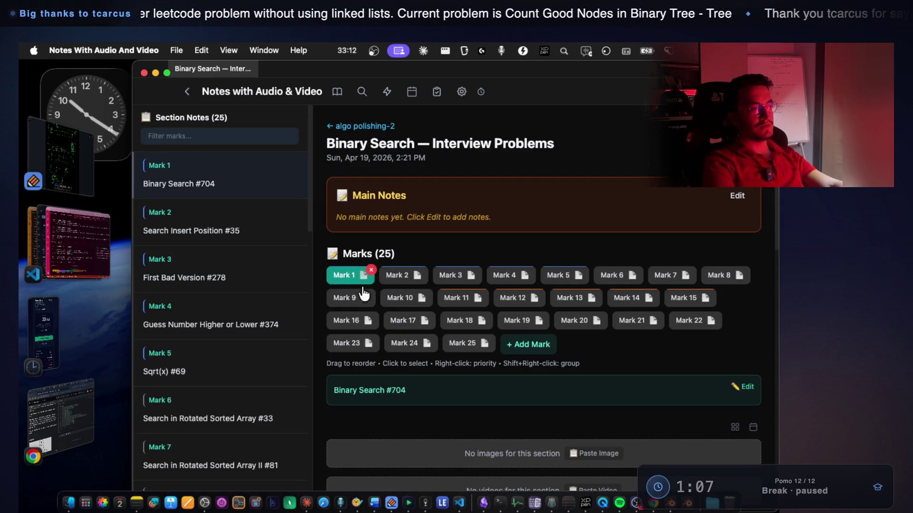
key("Right")
key("Right")
key("Right")
key("Right")
key("Right")
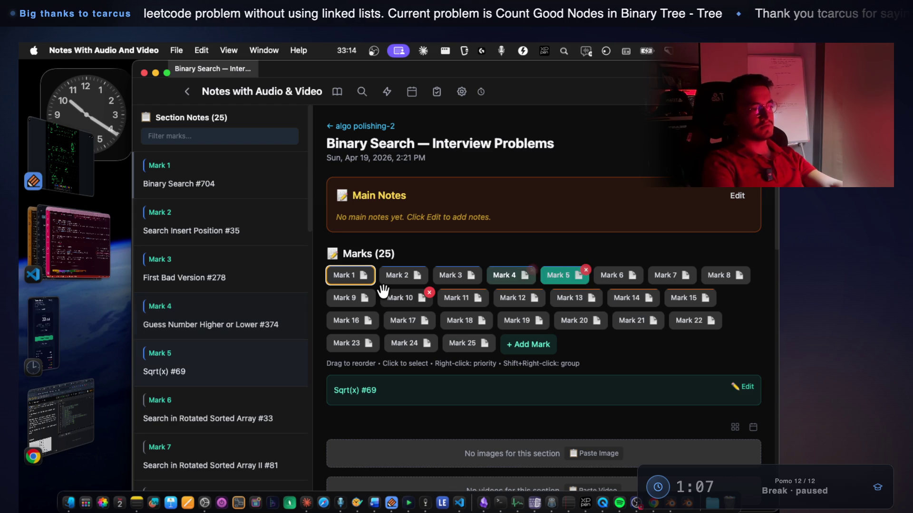
key("Left")
key("Right")
key("Right")
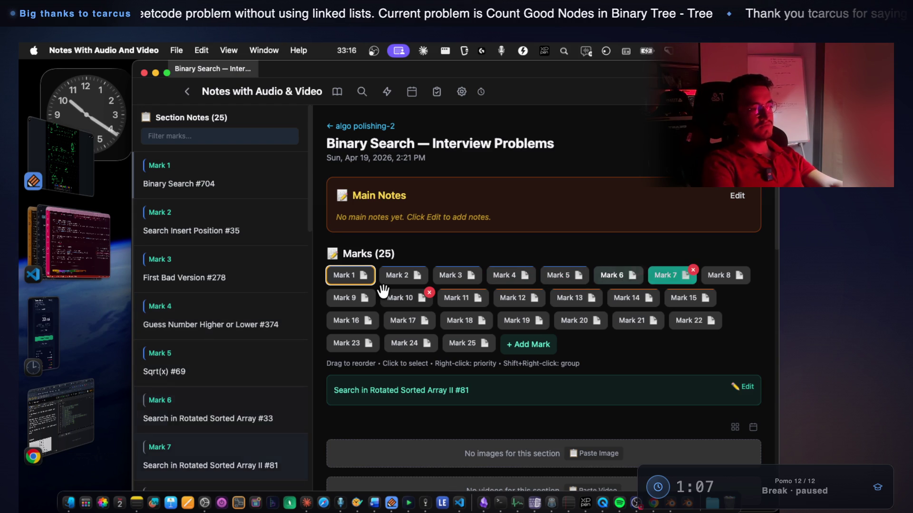
key("Right")
key("Right")
key("Right")
key("Right")
key("Right")
key("Right")
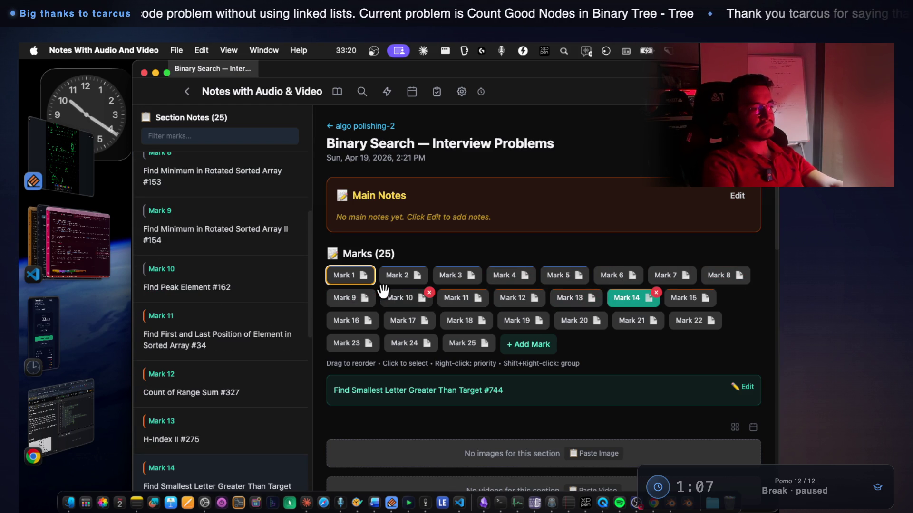
key("Right")
key("Right")
key("Right")
key("Right")
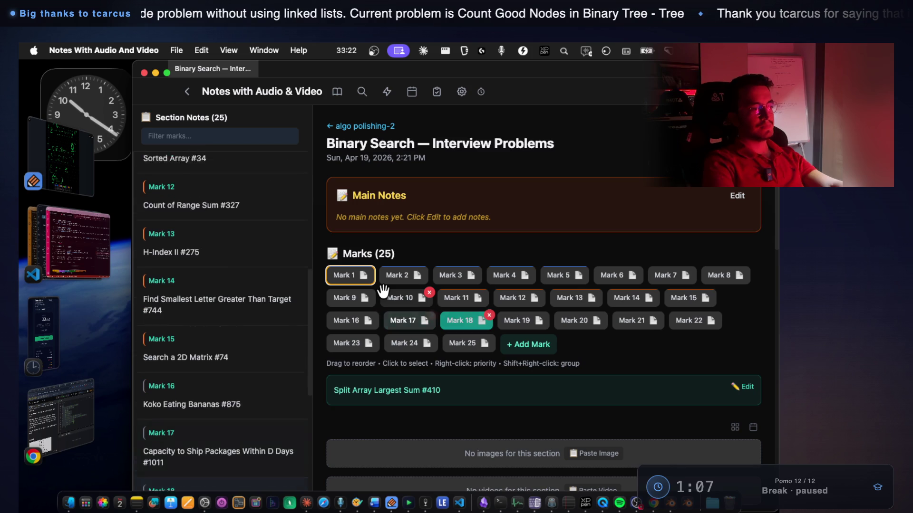
key("Right")
key("Right")
key("Right")
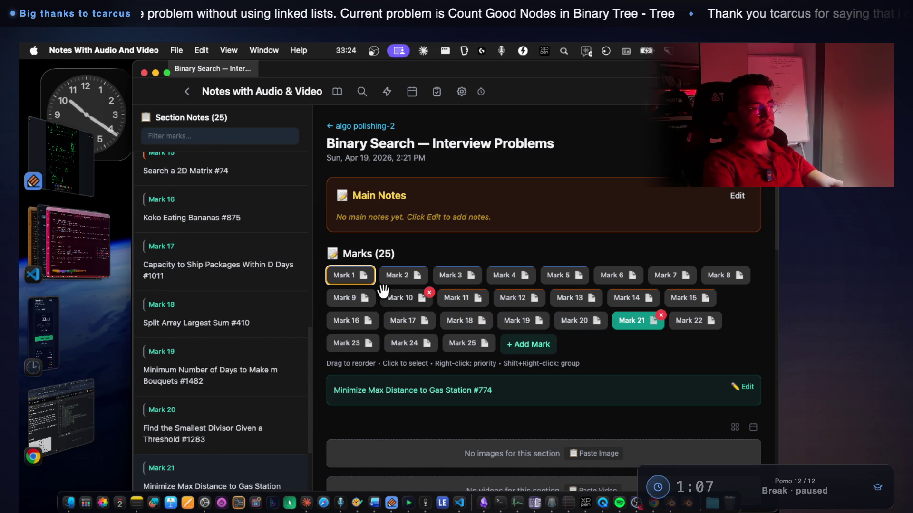
key("Left")
key("Left")
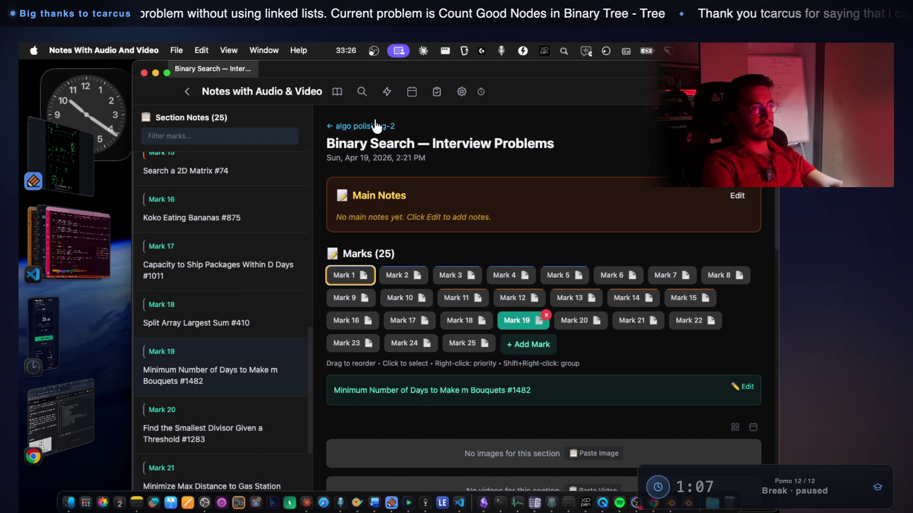
left_click(374, 126)
Glance at the Two Pointers — Interview Problems note and return to algo polishing-2
scroll(372, 336, "down", 15)
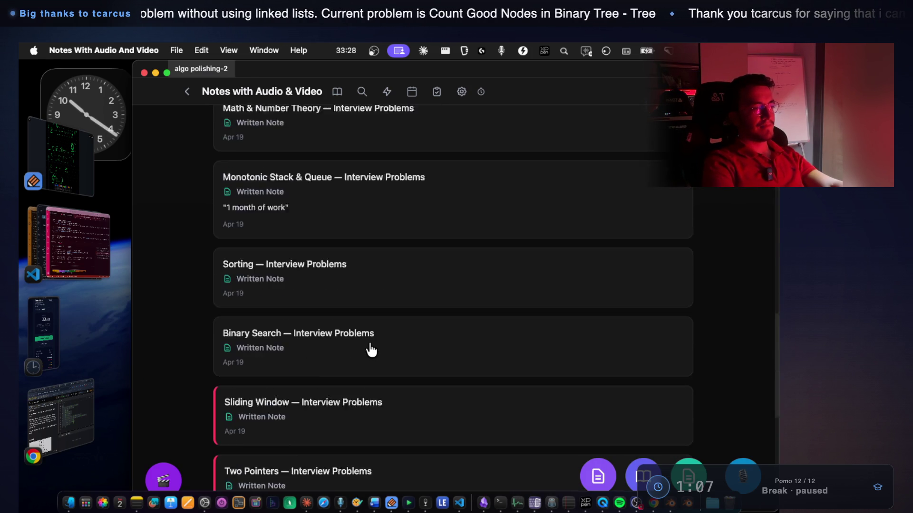
scroll(372, 350, "down", 3)
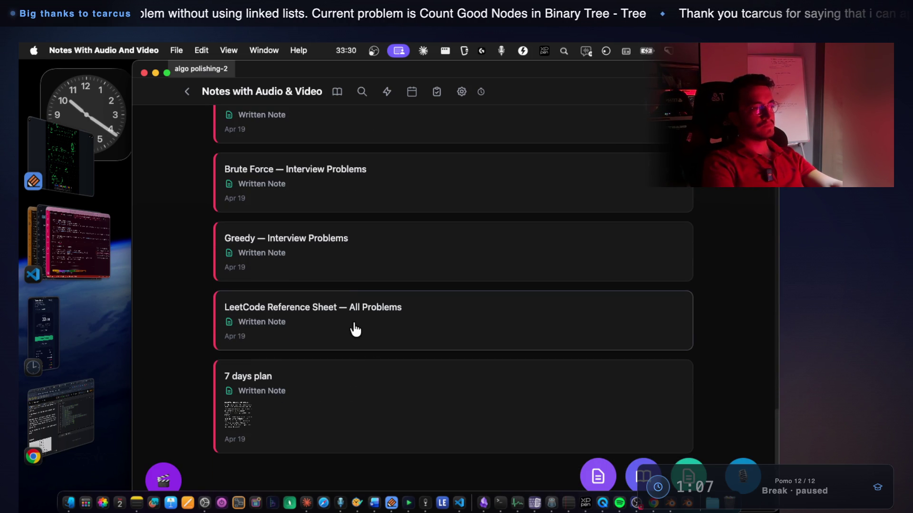
scroll(351, 257, "up", 3)
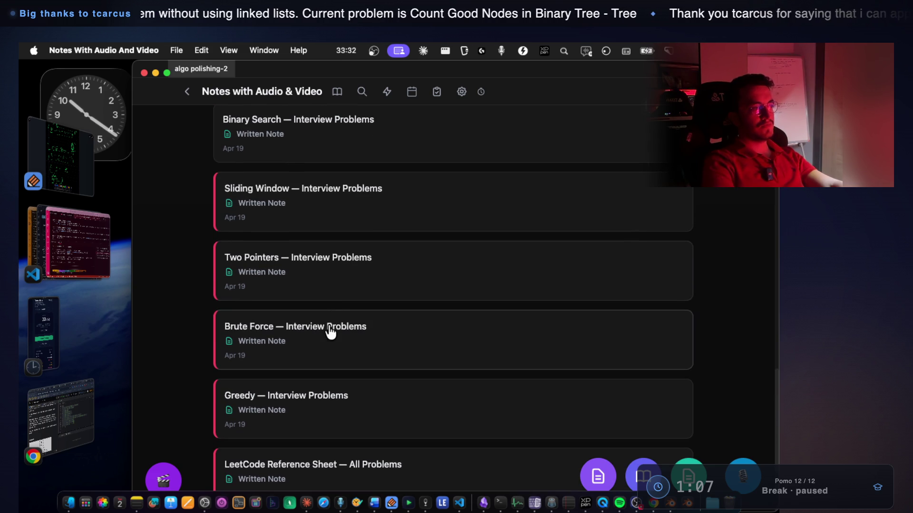
scroll(344, 229, "up", 1)
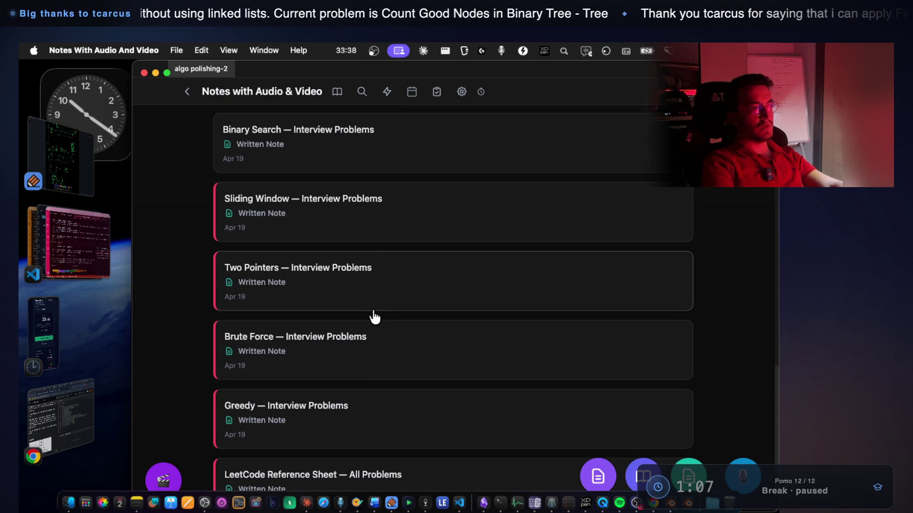
left_click(377, 268)
scroll(259, 306, "down", 7)
scroll(261, 302, "up", 7)
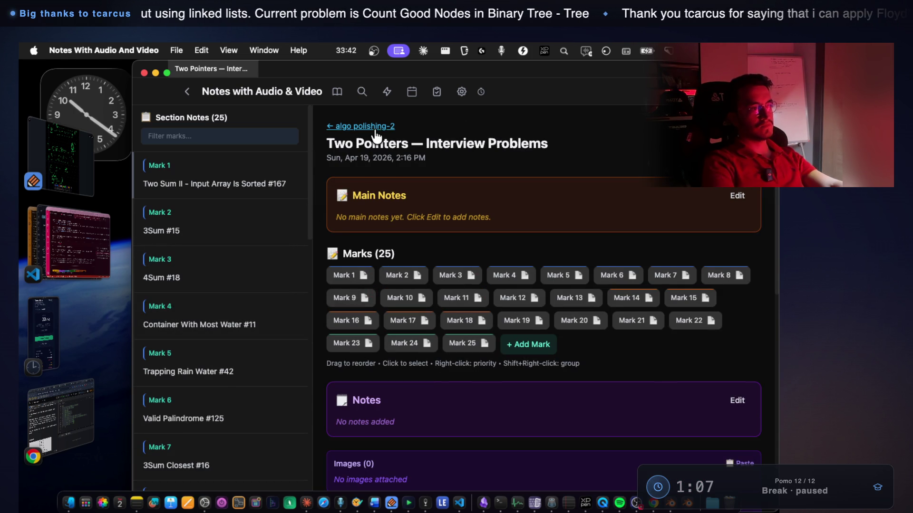
left_click(376, 126)
Scroll the recordings list and open the 7 days plan note with its 48 marks
scroll(346, 317, "down", 4)
scroll(343, 317, "down", 15)
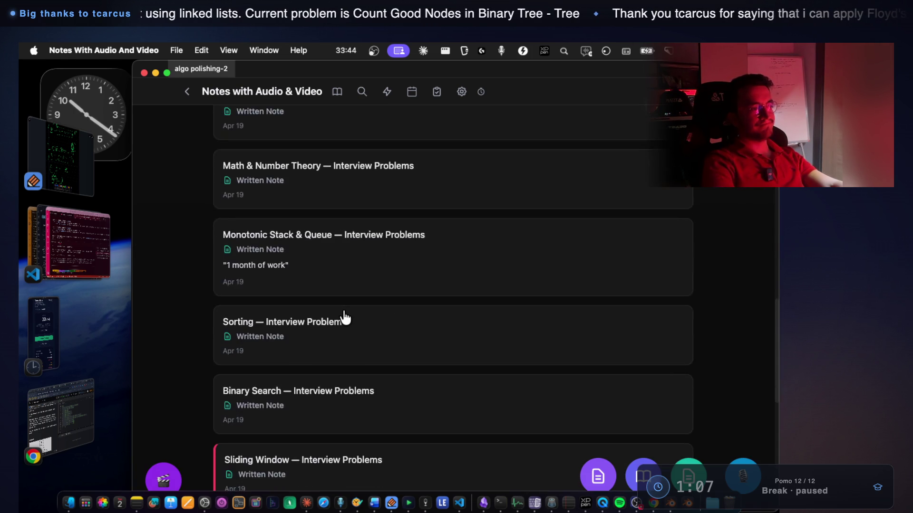
scroll(343, 320, "up", 8)
scroll(364, 293, "up", 10)
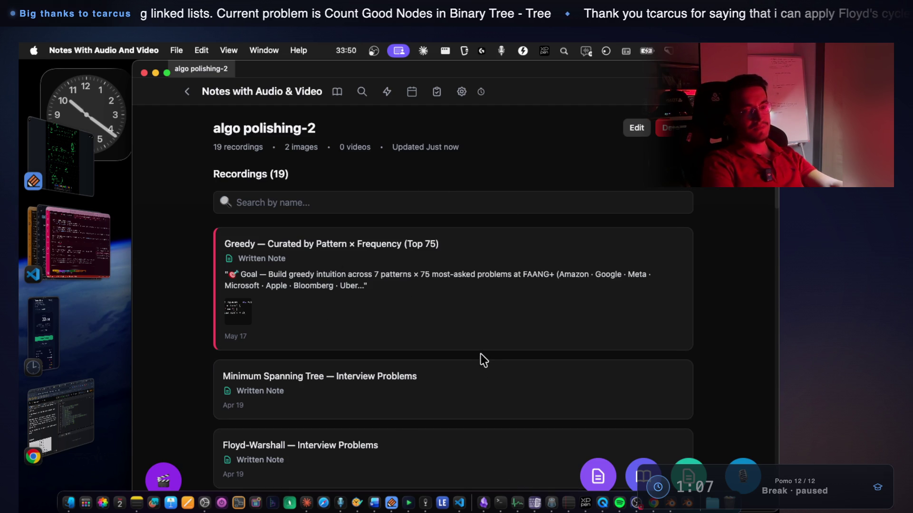
scroll(458, 313, "down", 15)
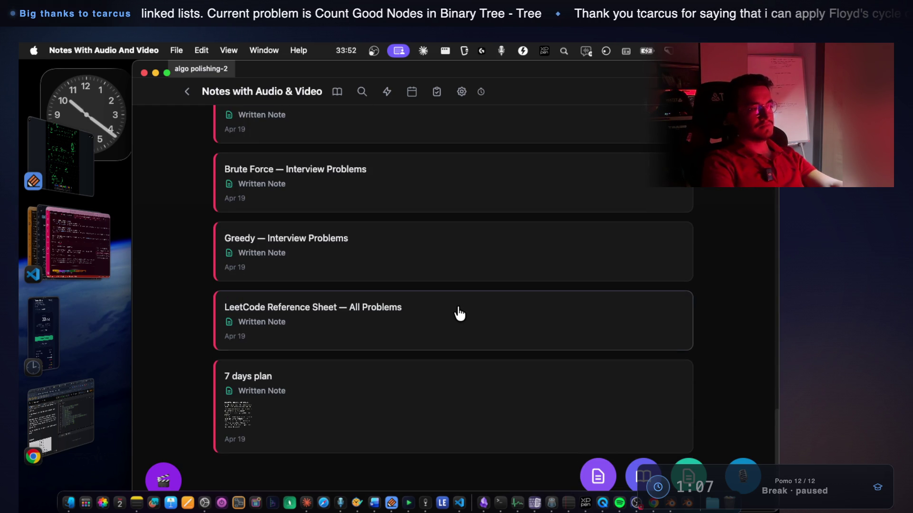
left_click(422, 371)
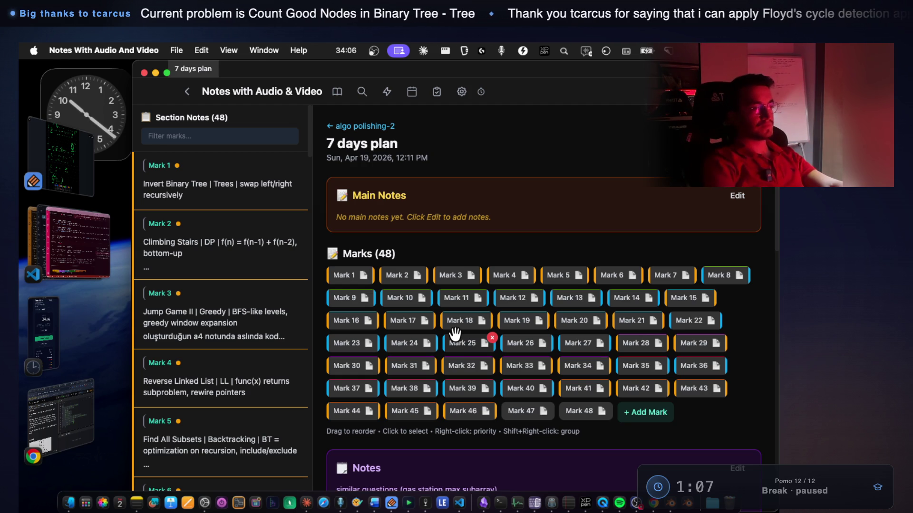
scroll(456, 338, "down", 10)
scroll(456, 338, "up", 10)
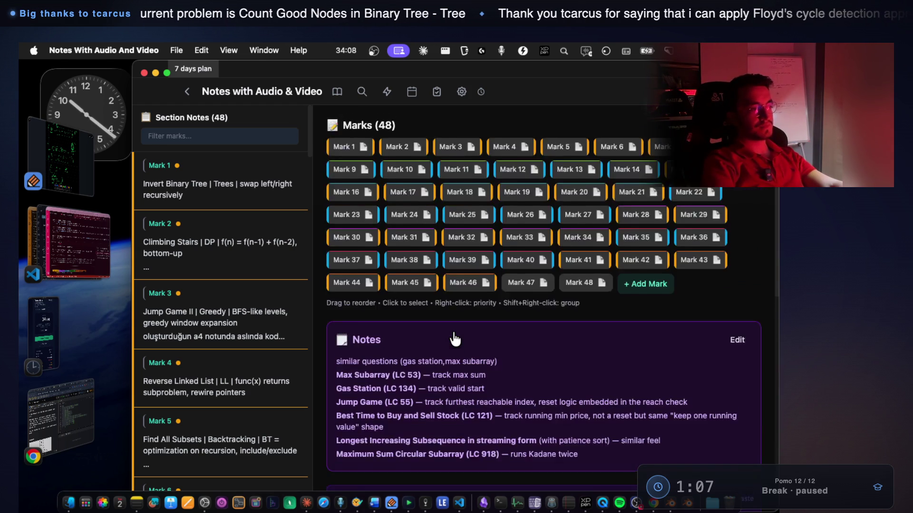
left_click(75, 252)
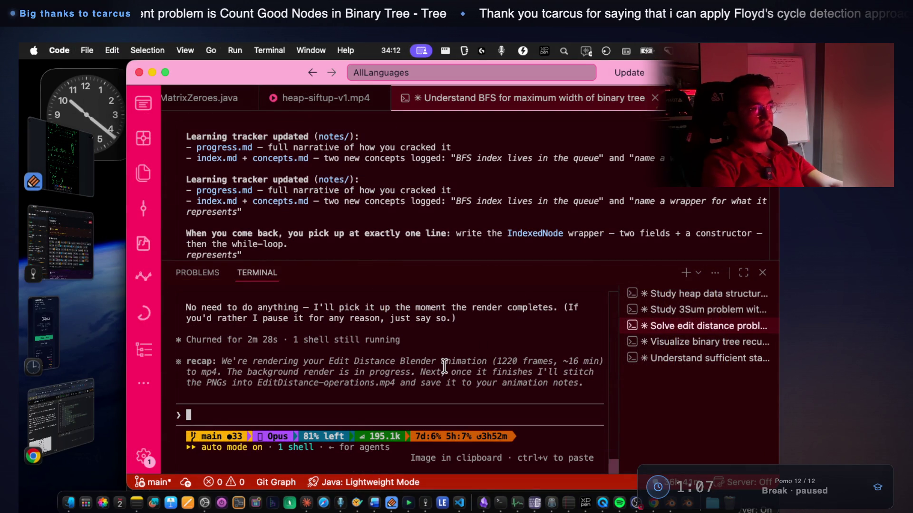
Highlight the terminal's Edit Distance render status lines, then return to the notes app
scroll(359, 371, "up", 2)
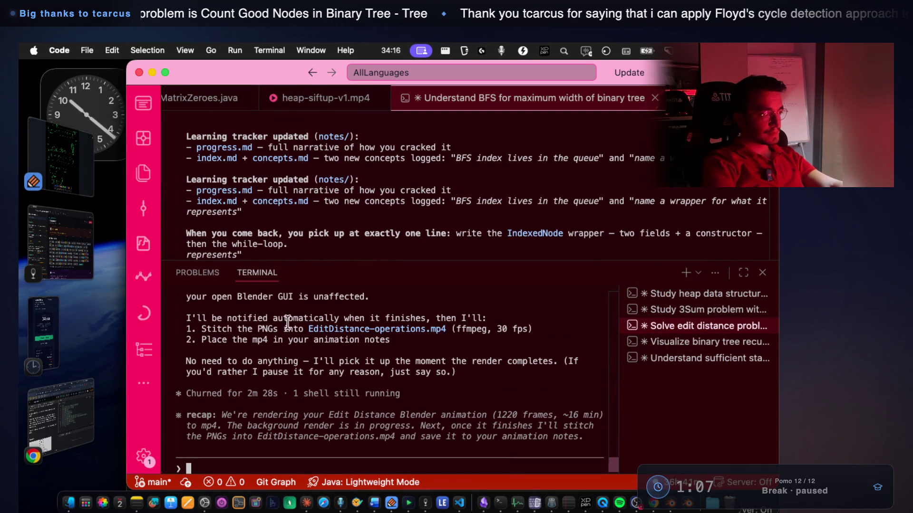
left_click_drag(281, 316, 352, 319)
mouse_move(317, 353)
left_mouse_down()
mouse_move(446, 374)
mouse_move(414, 377)
left_mouse_up()
left_click(45, 238)
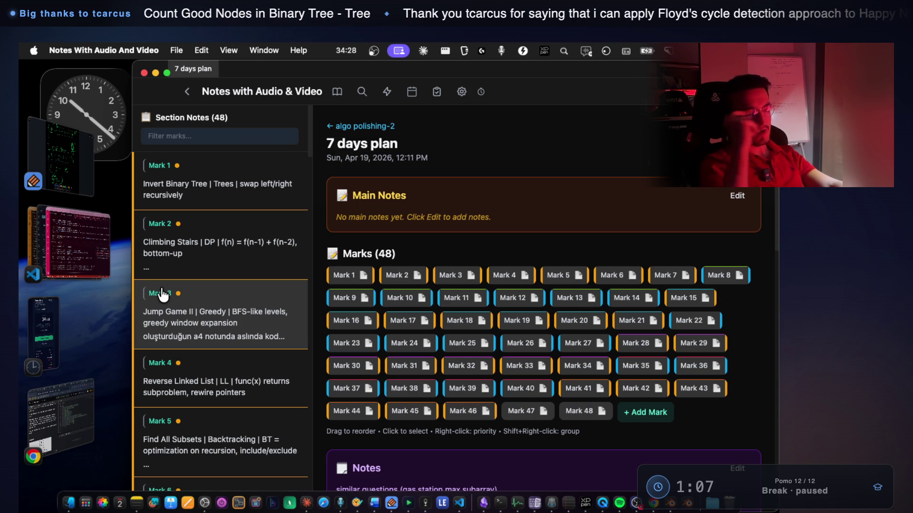
Go back to the algo polishing-2 list and open the Sliding Window — Interview Problems note
scroll(223, 323, "down", 5)
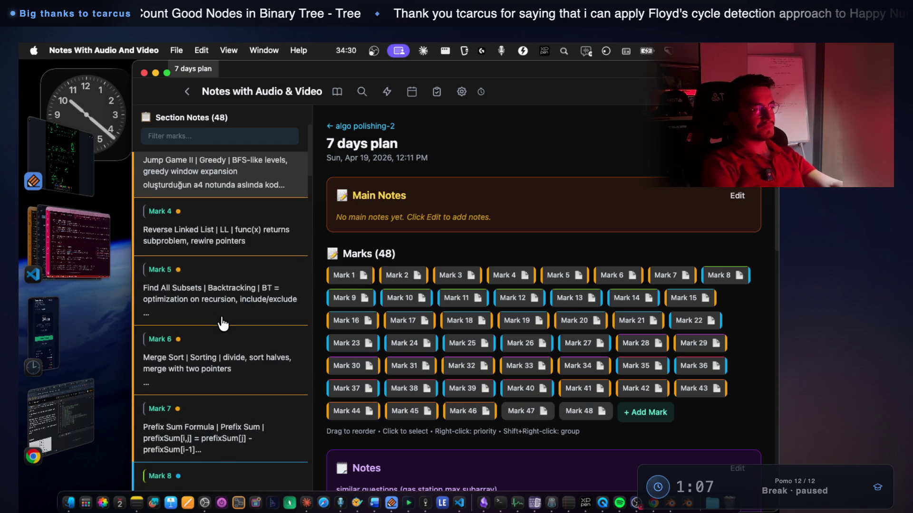
scroll(247, 295, "up", 3)
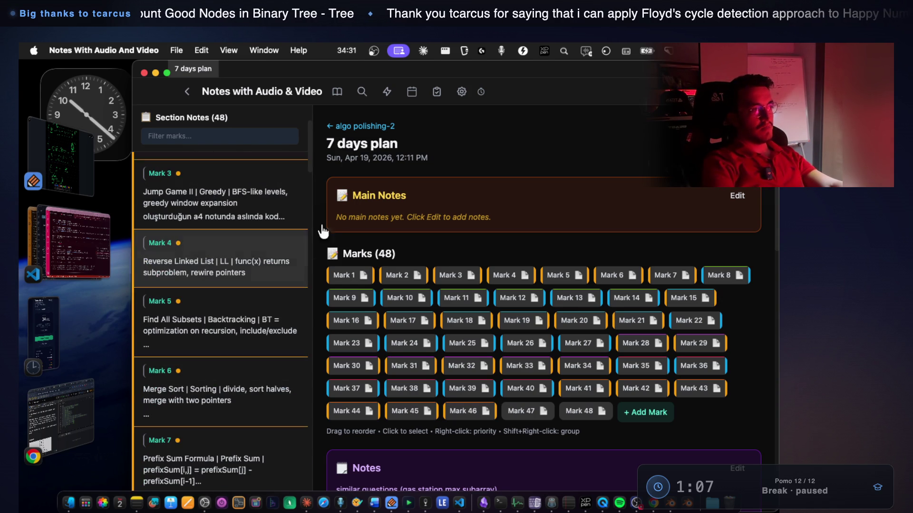
left_click(375, 127)
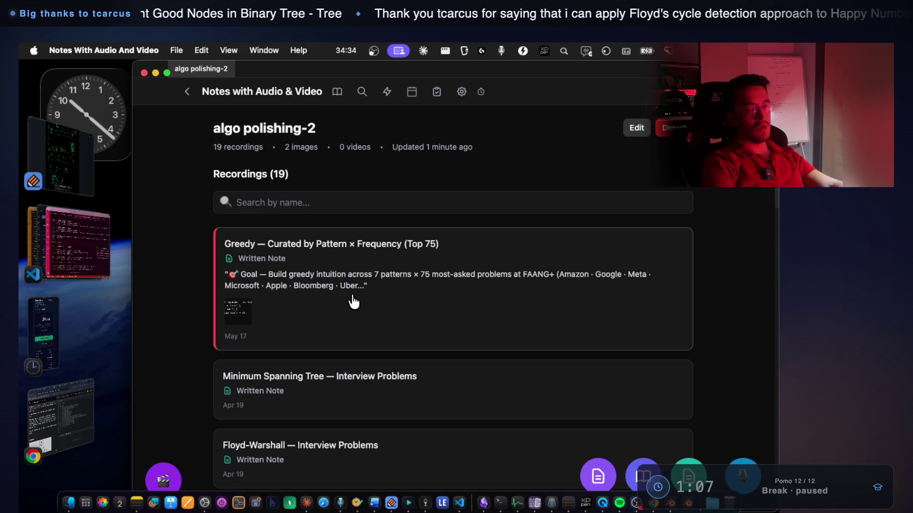
scroll(353, 302, "down", 10)
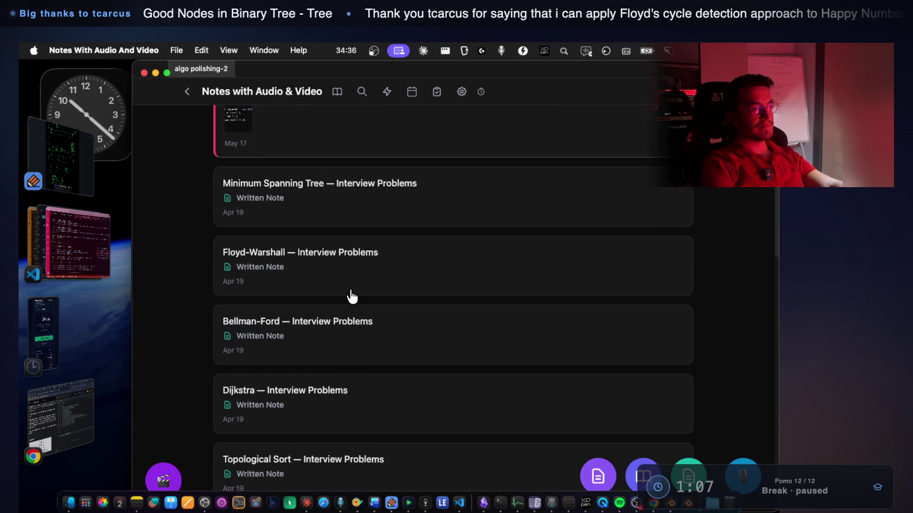
scroll(352, 297, "down", 9)
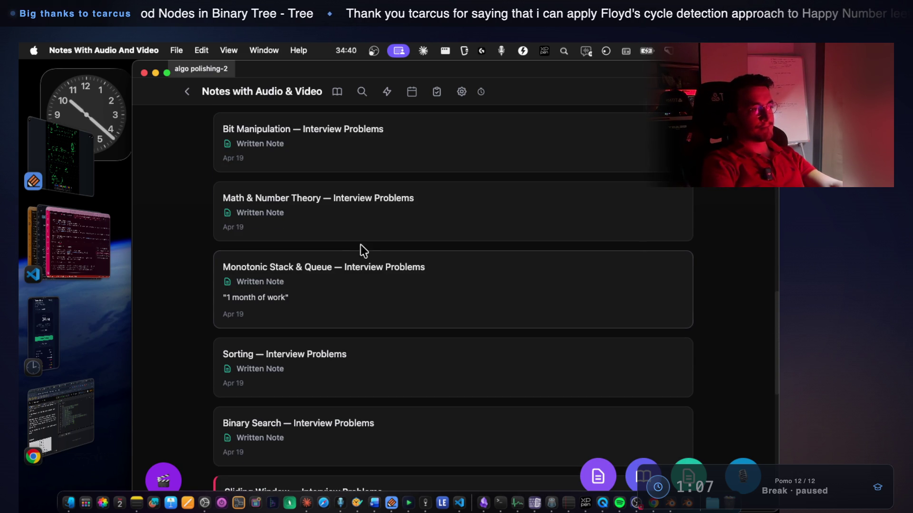
scroll(383, 295, "down", 4)
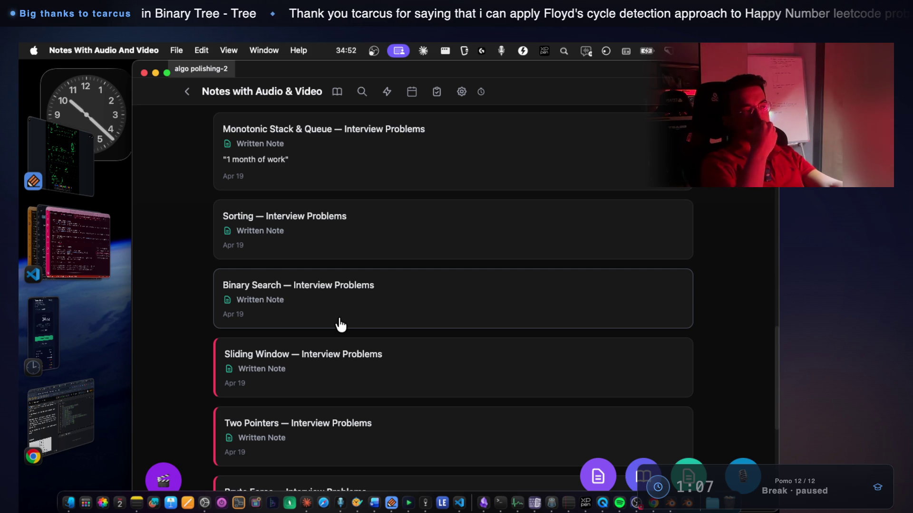
scroll(341, 325, "down", 4)
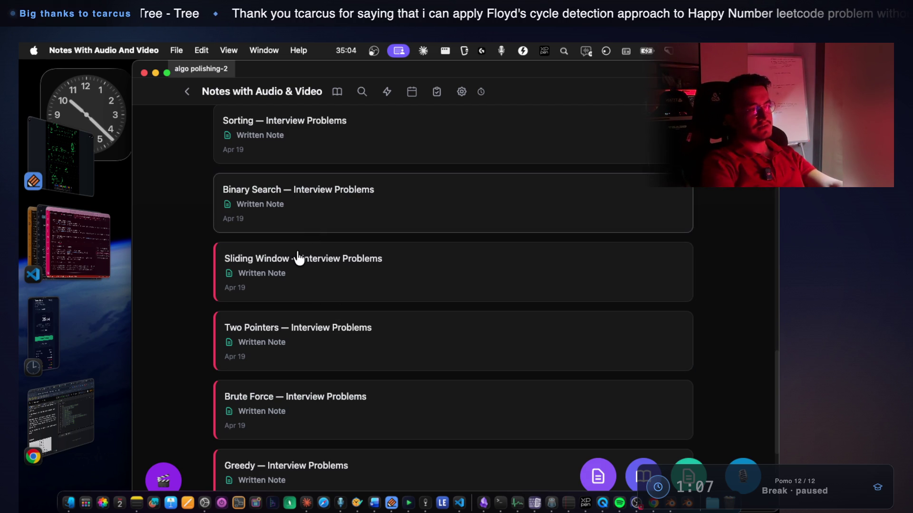
left_click(299, 259)
Show Mark 1, Maximum Average Subarray I #643, and step forward through the Sliding Window marks
left_click(340, 276)
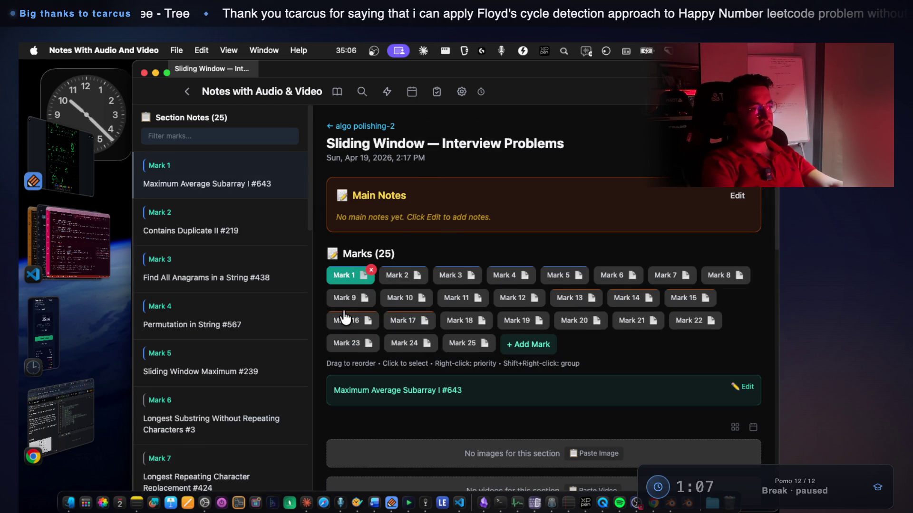
key("Right")
key("Right")
key("Right")
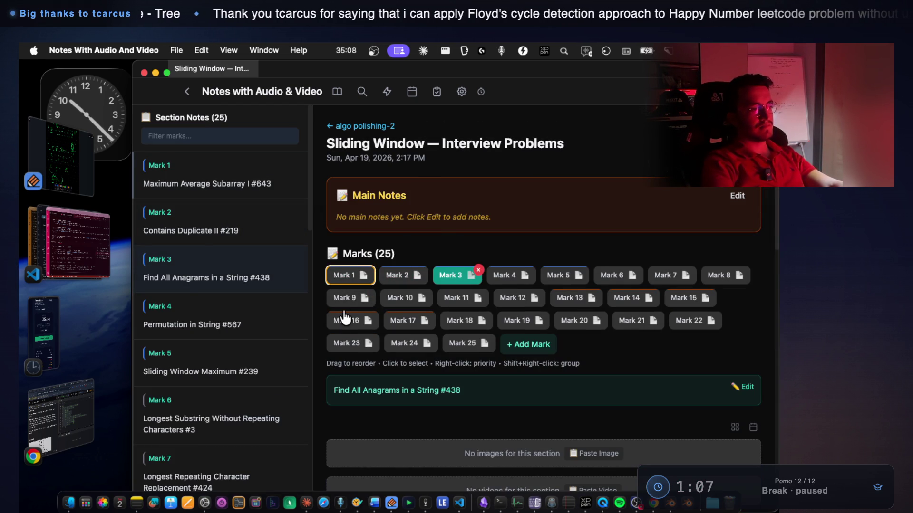
key("Right")
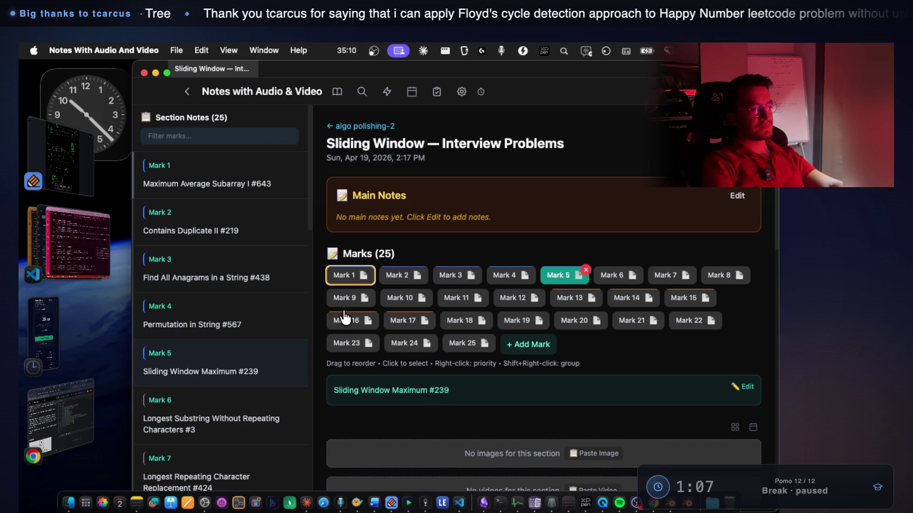
key("Right")
key("Right")
key("Right")
key("Left")
key("Left")
key("Left")
key("Left")
key("Left")
key("Right")
key("Right")
key("Right")
key("Right")
Step back to Mark 3, Find All Anagrams in a String #438, then return to the recordings list
key("Left")
key("Left")
key("Left")
key("Right")
key("Left")
key("Left")
key("Left")
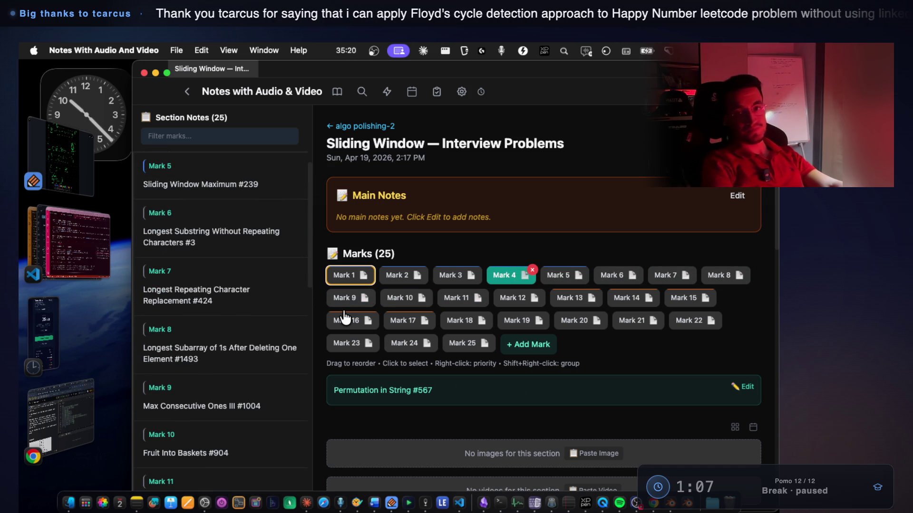
key("Left")
key("Left")
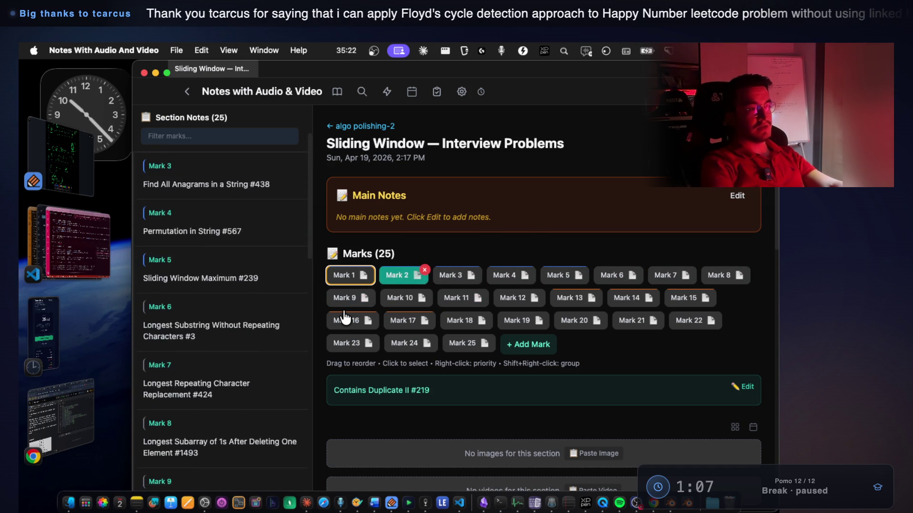
key("Right")
key("Right")
key("Right")
key("Left")
key("Left")
key("Left")
key("Right")
key("Left")
key("Left")
key("Left")
key("Left")
key("Right")
key("Right")
key("Right")
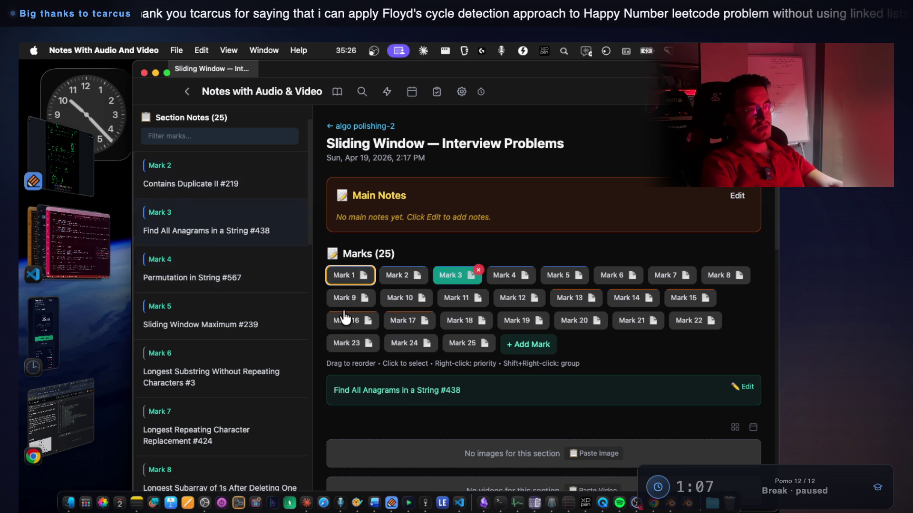
key("Left")
key("Left")
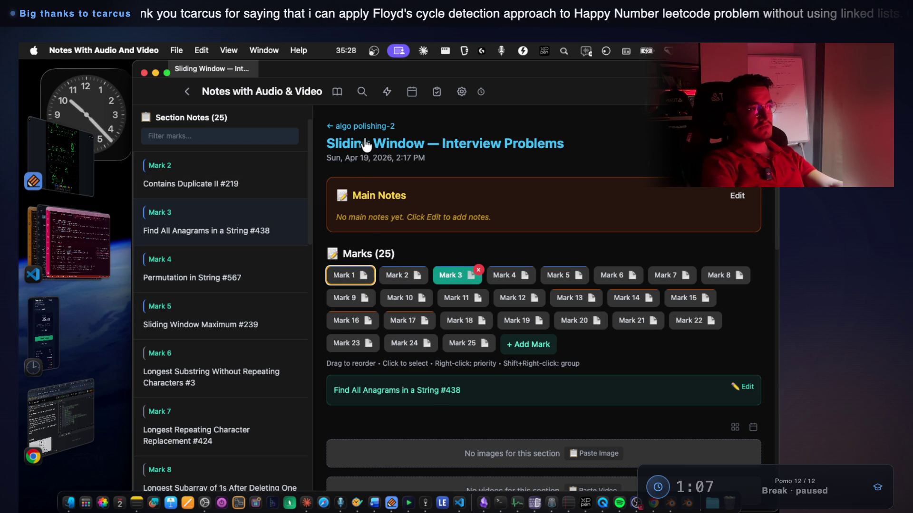
left_click(361, 126)
Scroll down the recordings list and open the Greedy — Interview Problems note
scroll(333, 333, "down", 5)
scroll(342, 348, "down", 10)
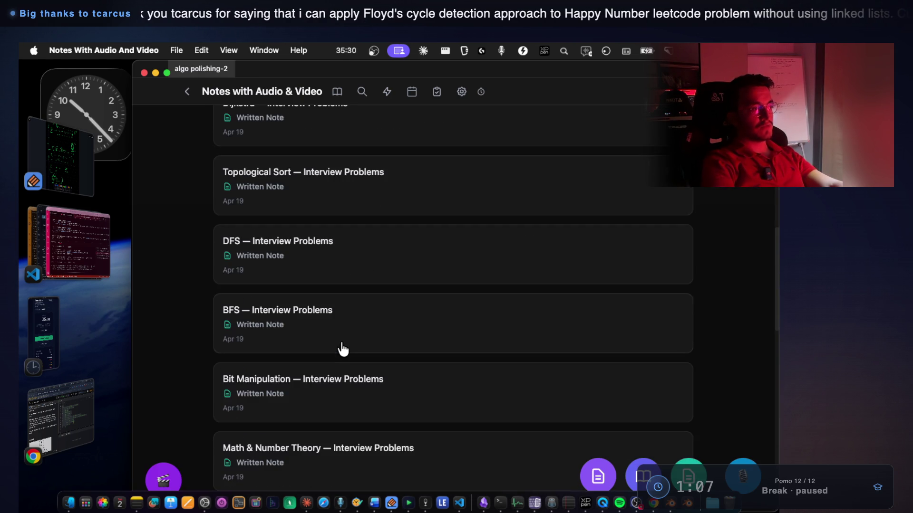
scroll(326, 285, "down", 2)
scroll(327, 287, "down", 5)
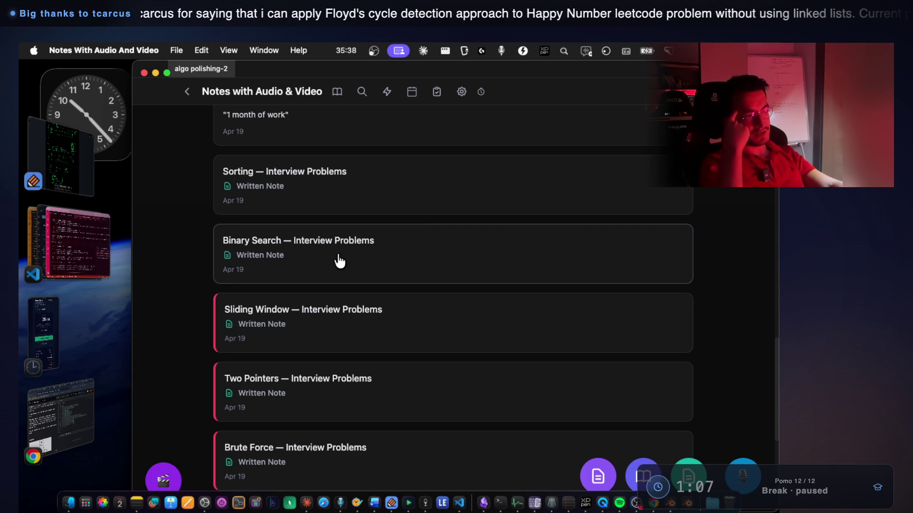
scroll(333, 264, "down", 4)
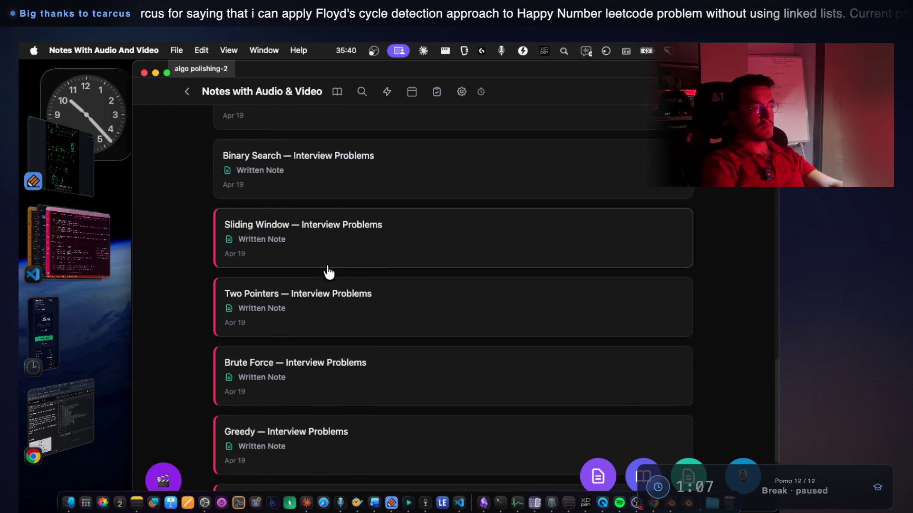
scroll(328, 272, "down", 2)
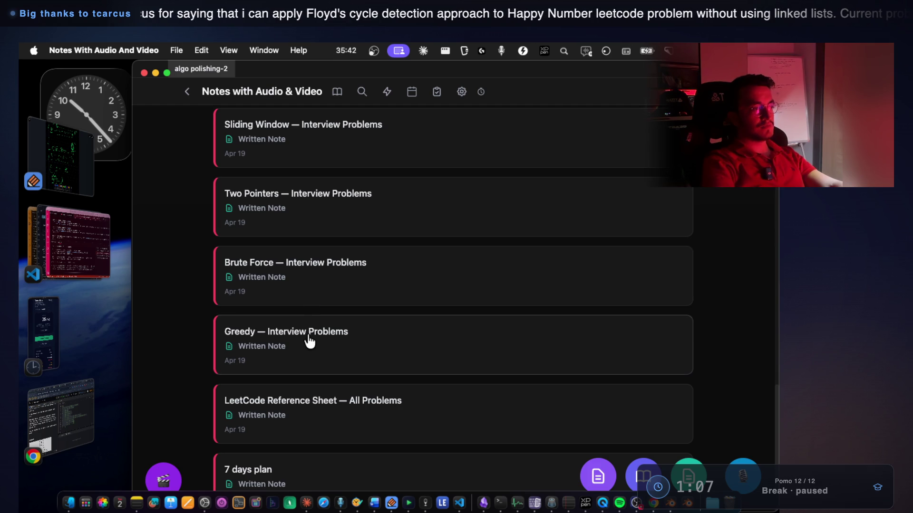
left_click(311, 342)
Review Greedy's marks from Mark 1, Jump Game #55, to Mark 22, then return to the list
left_click(352, 275)
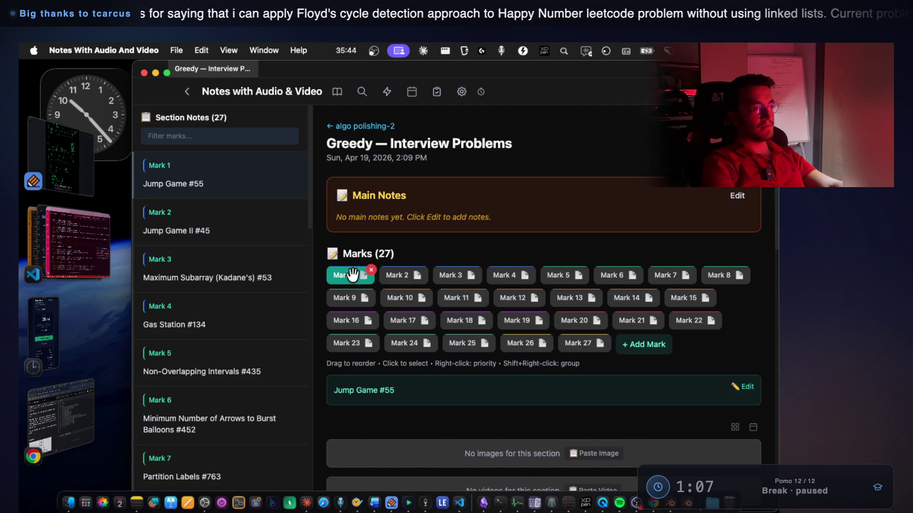
key("Right")
key("Right")
key("Right")
key("Right")
key("Right")
key("Right")
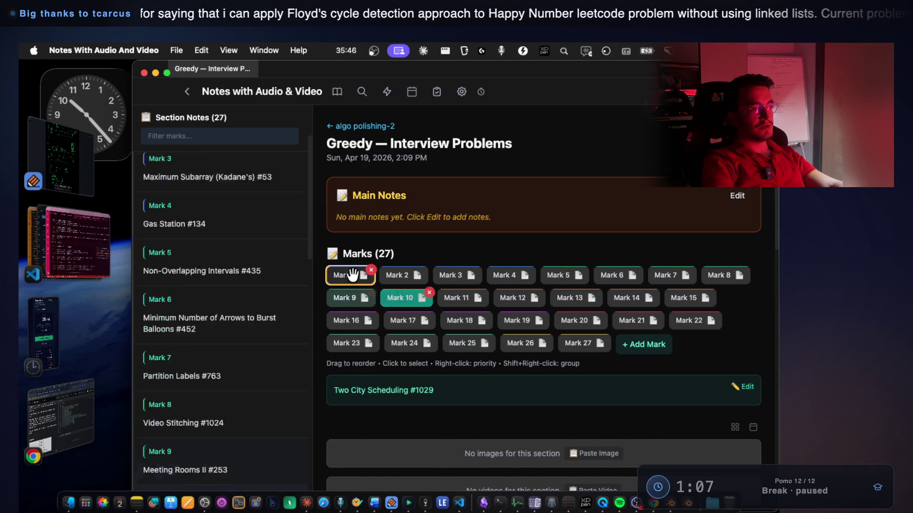
key("Right")
key("Right")
key("Right")
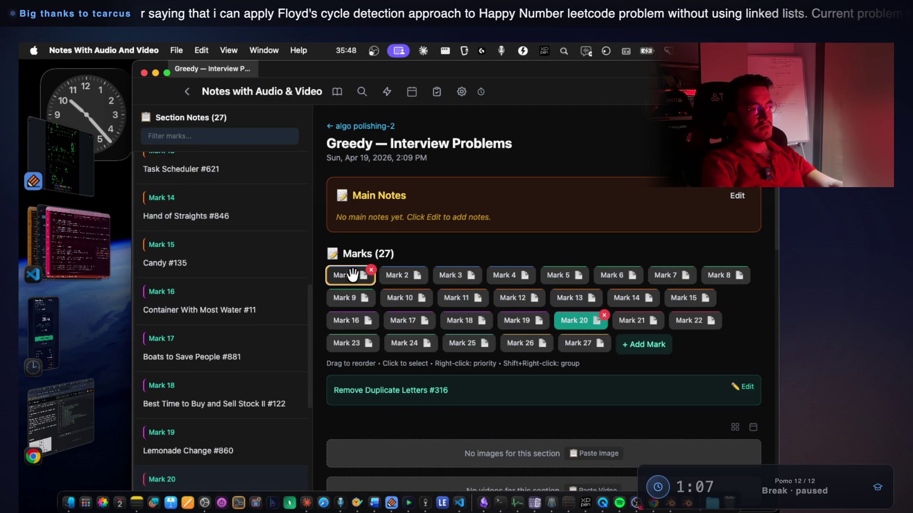
key("Right")
key("Right")
key("Right")
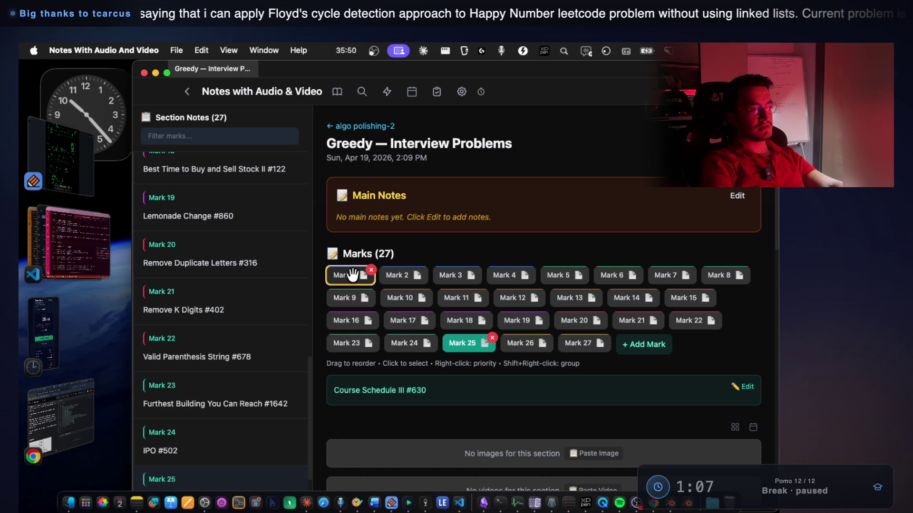
left_click(352, 126)
Scroll back up the recordings list and bring up the Two Pointers note's options
scroll(309, 443, "down", 20)
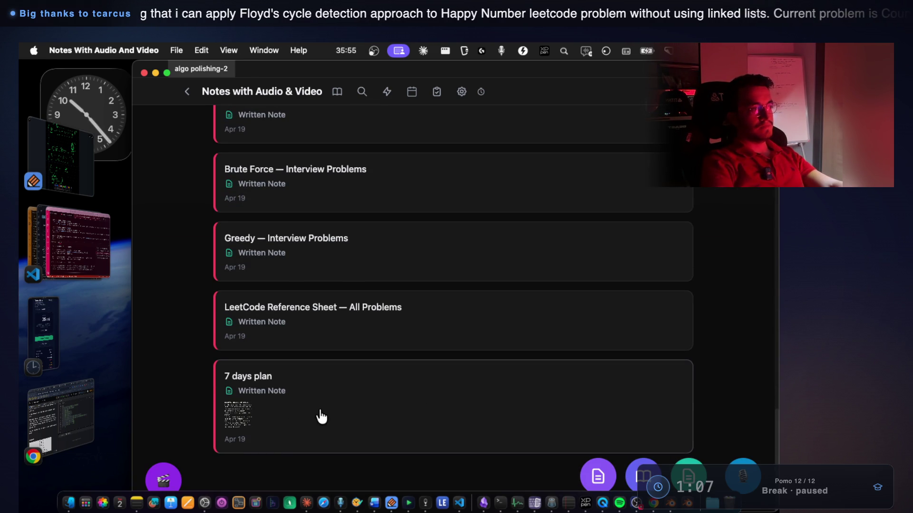
scroll(316, 397, "up", 2)
scroll(316, 396, "up", 20)
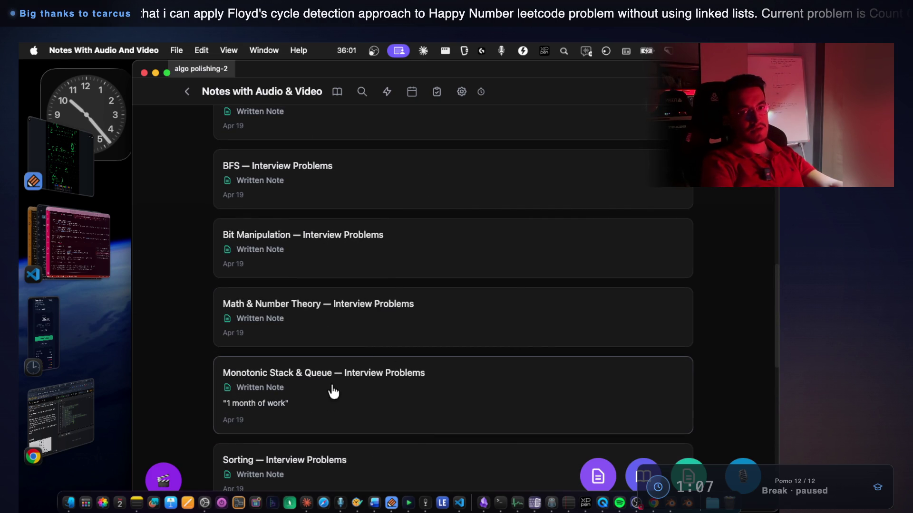
scroll(302, 388, "up", 15)
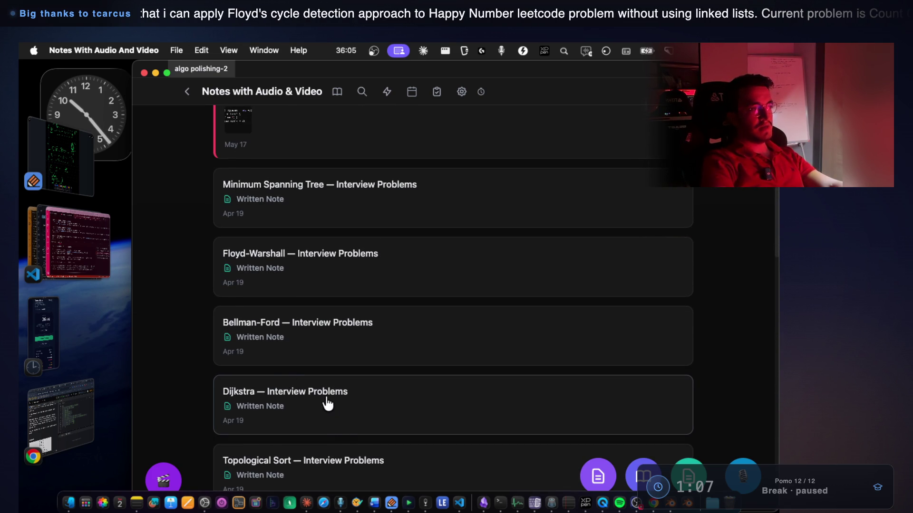
scroll(352, 409, "up", 3)
scroll(358, 401, "up", 3)
scroll(254, 375, "down", 10)
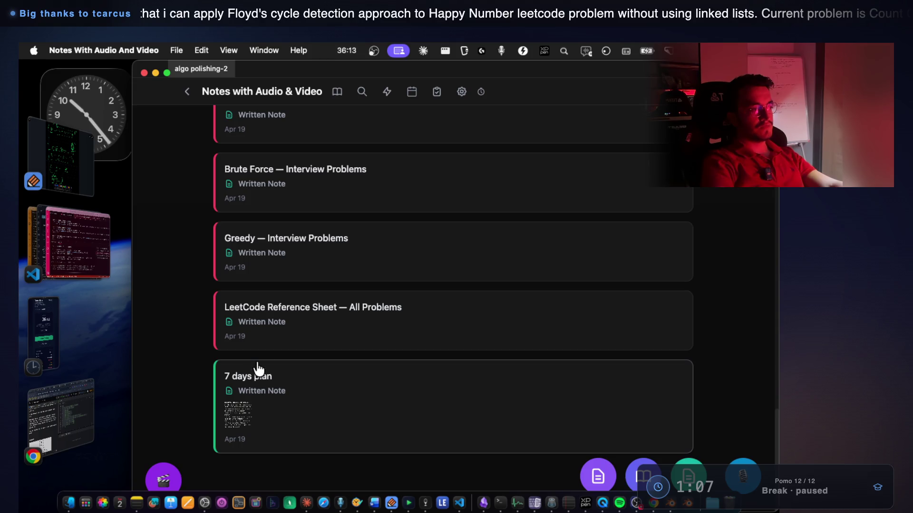
scroll(396, 320, "up", 1)
scroll(396, 320, "up", 6)
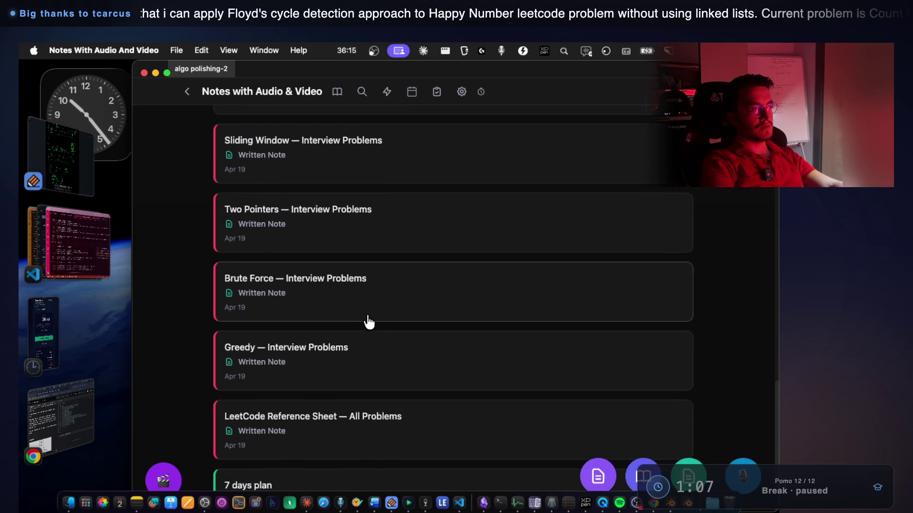
right_click(354, 325)
Set green importance on the Two Pointers, Sliding Window, Binary Search and Monotonic Stack cards
left_click(366, 314)
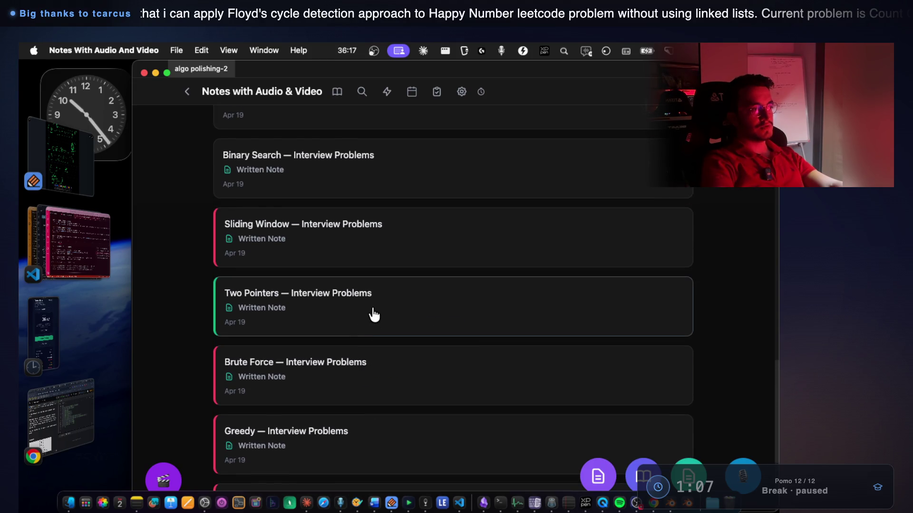
scroll(366, 294, "up", 1)
right_click(359, 257)
left_click(373, 266)
scroll(392, 278, "up", 4)
right_click(352, 291)
left_click(365, 301)
scroll(389, 296, "up", 2)
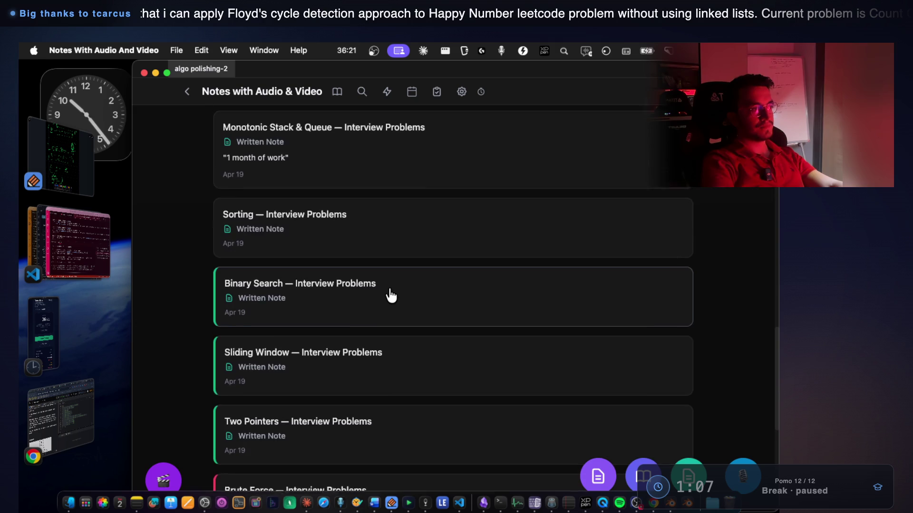
right_click(379, 194)
left_click(393, 202)
scroll(370, 320, "down", 10)
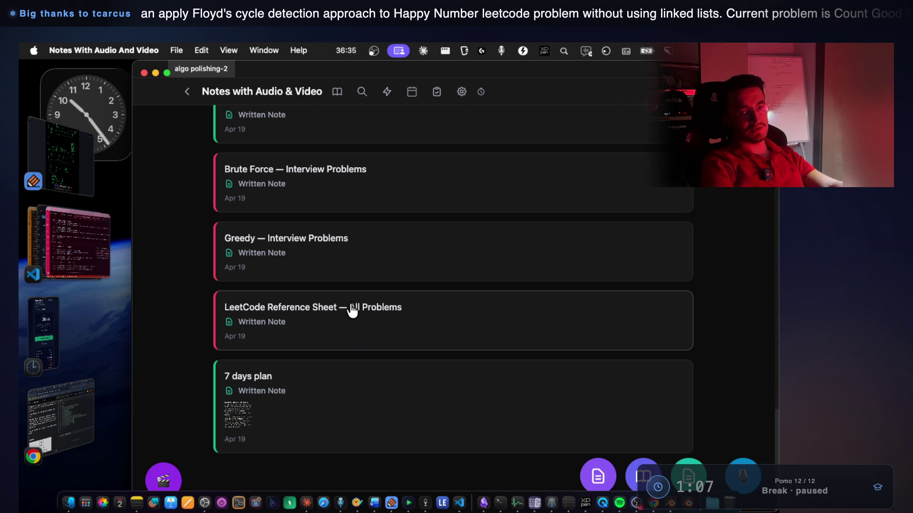
scroll(350, 307, "up", 20)
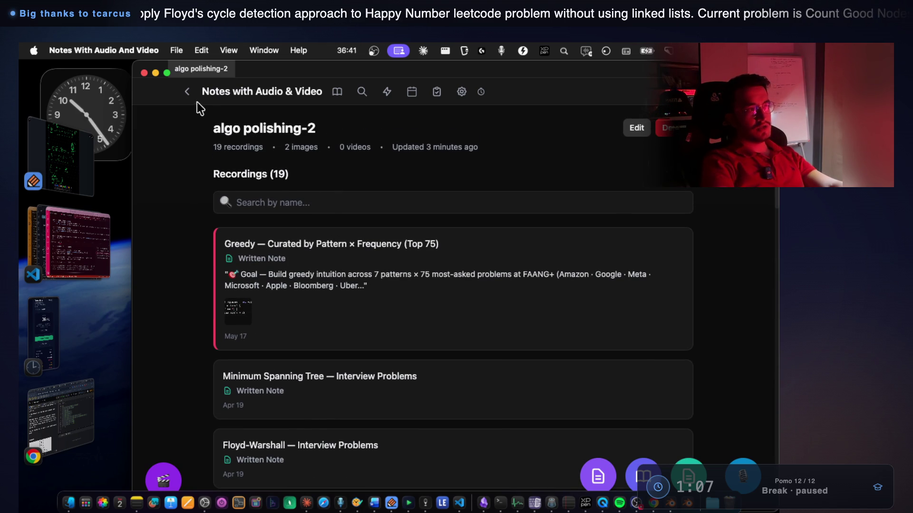
Return from the Greedy note to the algo polishing-2 list and open the 7 days plan note
left_click(188, 92)
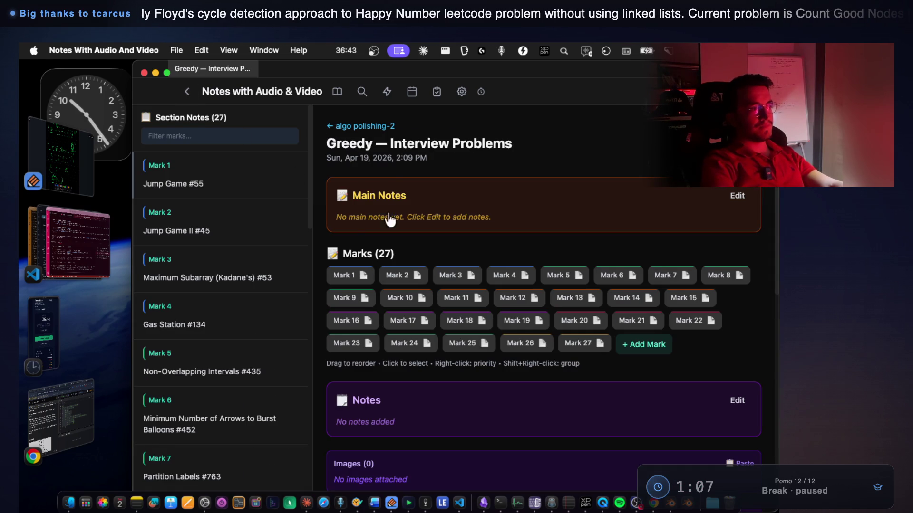
left_click(375, 119)
scroll(408, 422, "down", 15)
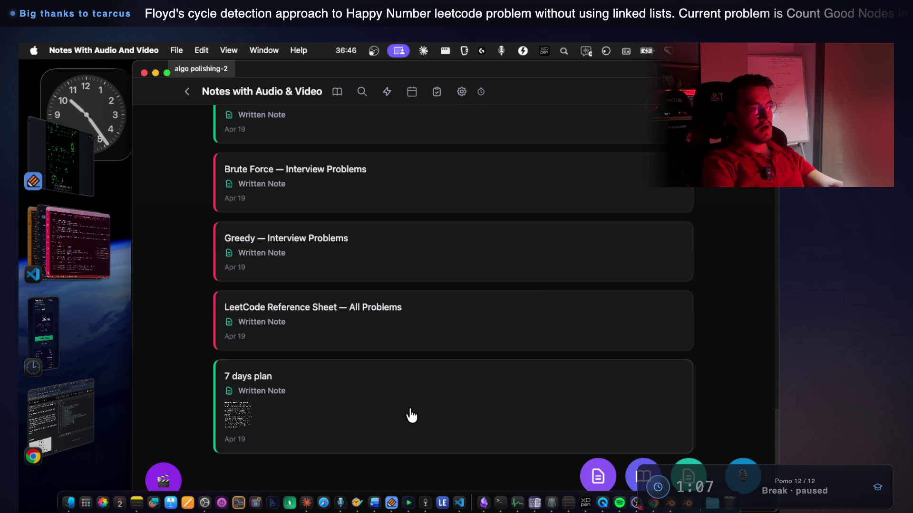
left_click(412, 408)
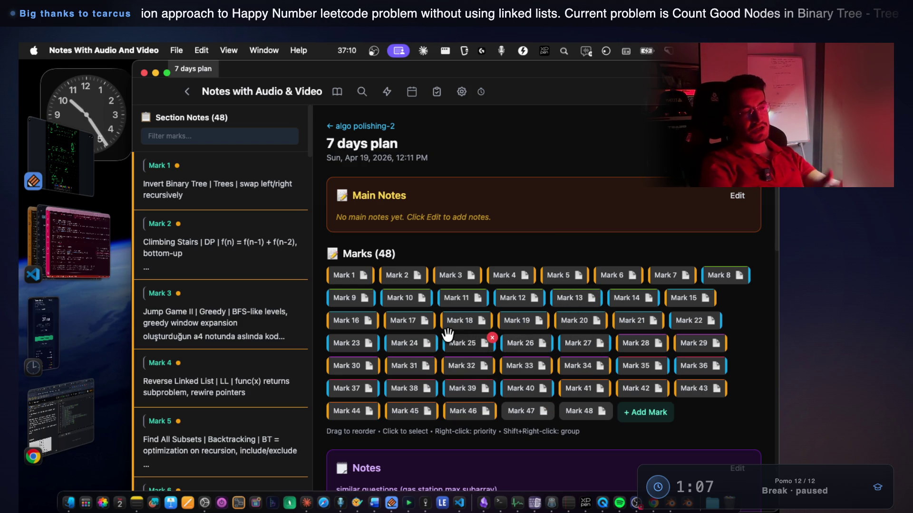
Step through the 7 days plan marks from Mark 1, Invert Binary Tree, to Mark 22
left_click(354, 275)
key("Right")
key("Right")
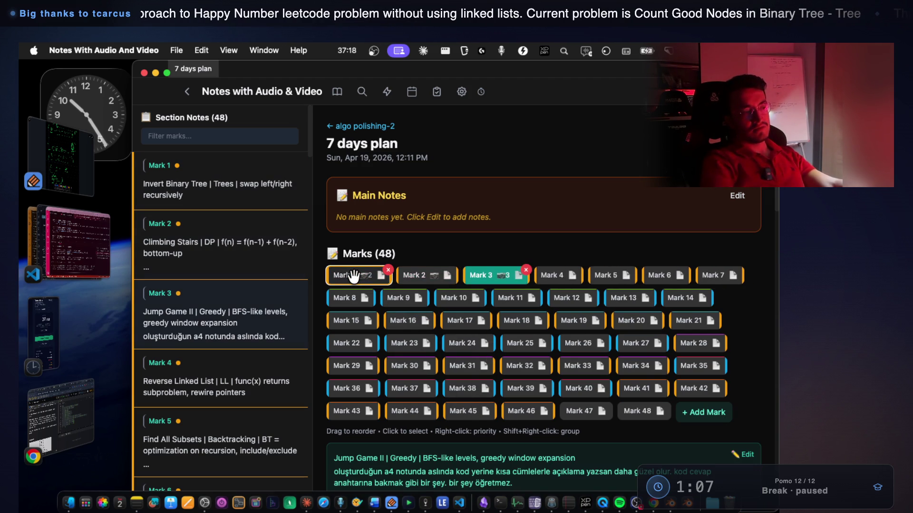
key("Right")
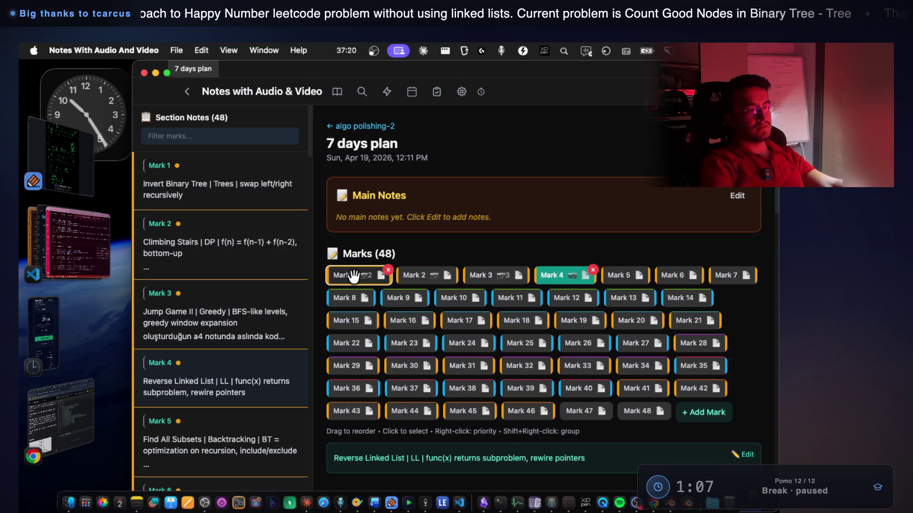
key("Left")
key("Right")
key("Right")
key("Right")
key("Right")
key("Right")
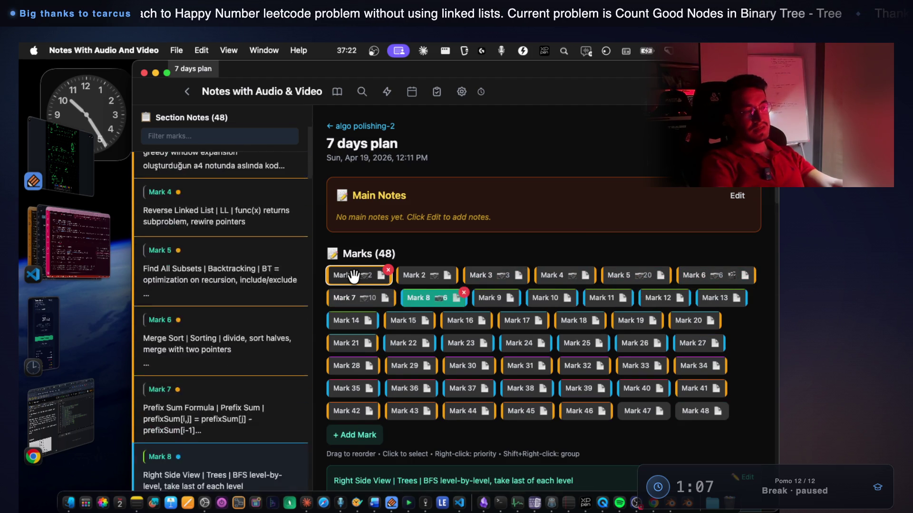
key("Right")
key("Right")
key("Right")
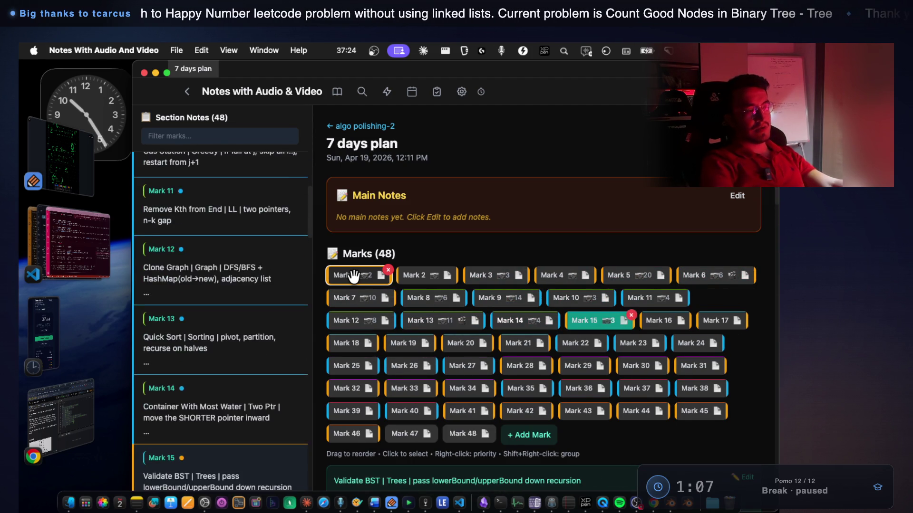
key("Right")
key("Right")
key("Right")
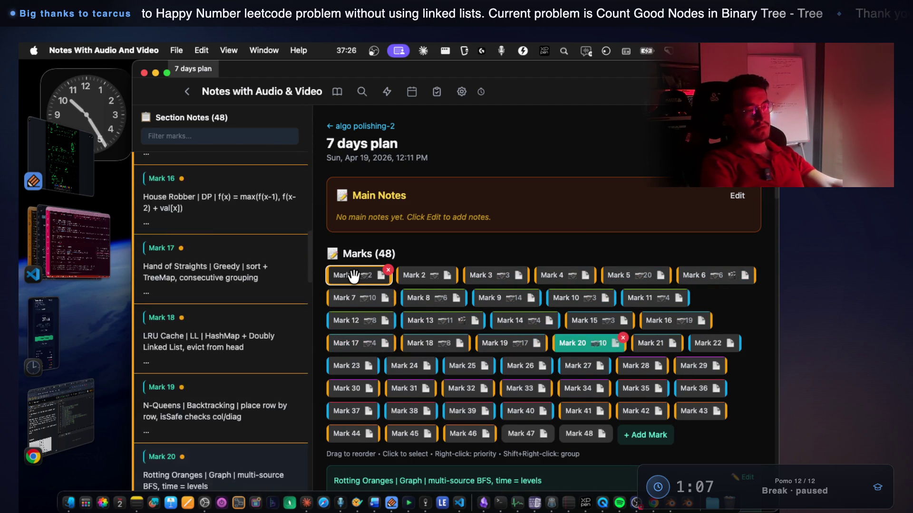
key("Right")
key("Right")
key("Right")
key("Right")
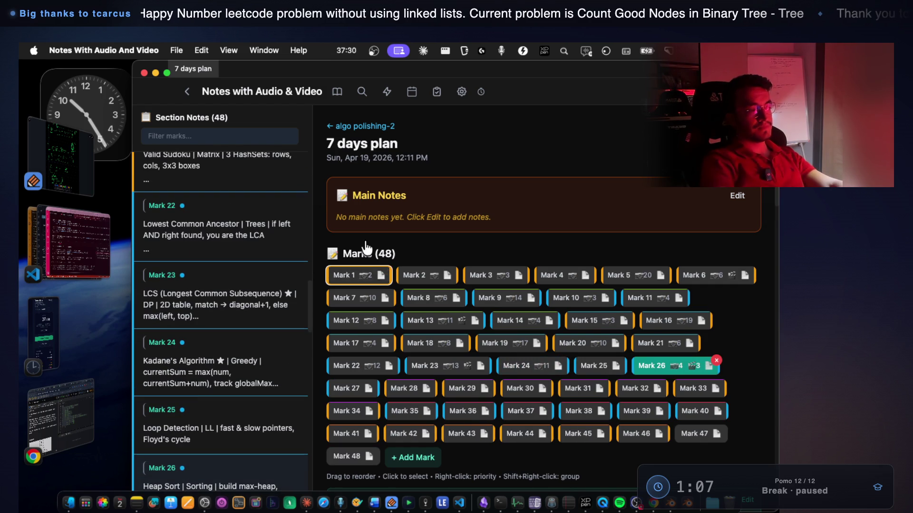
Advance through Marks 31–38, including Balanced Binary Tree and LIS, then step back to Mark 30
scroll(472, 323, "down", 3)
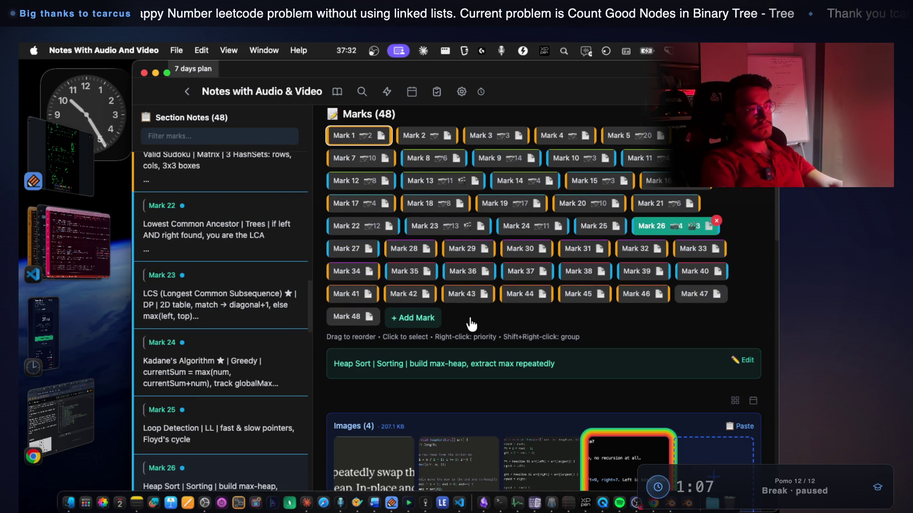
key("Right")
key("Right")
key("Right")
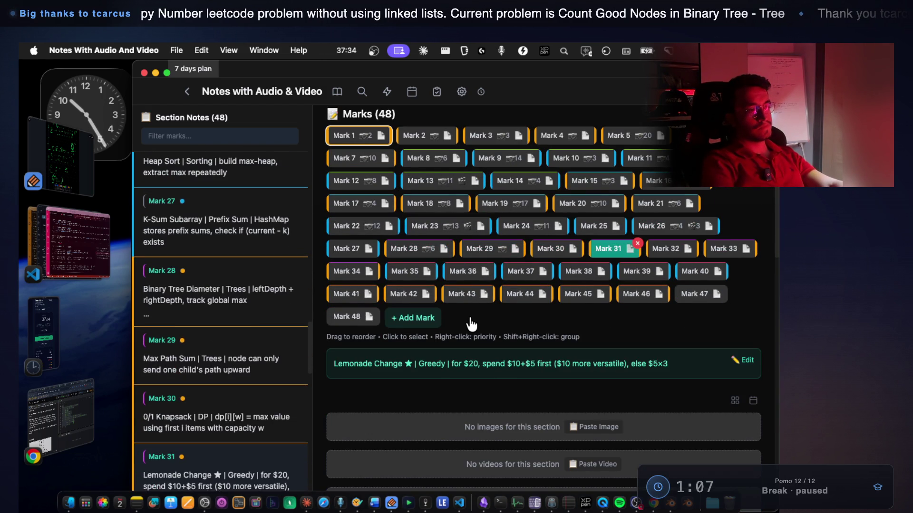
key("Right")
key("Right")
key("Right")
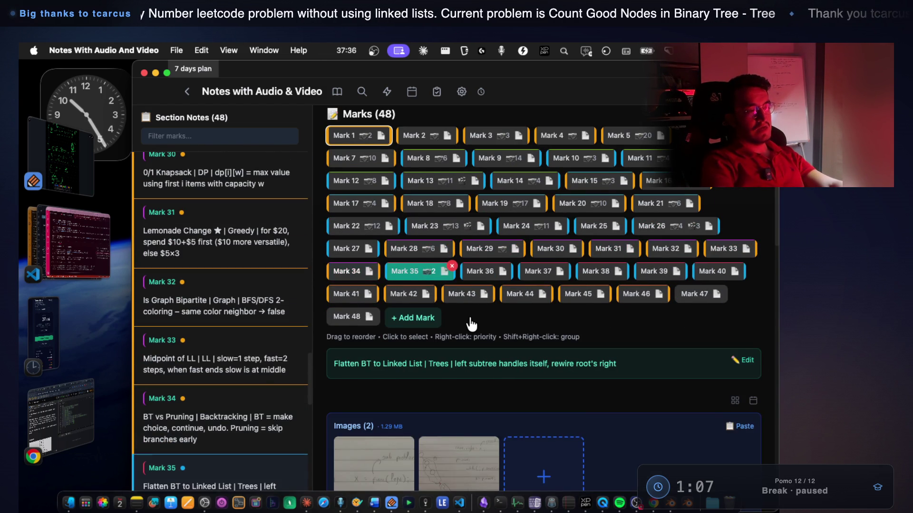
key("Right")
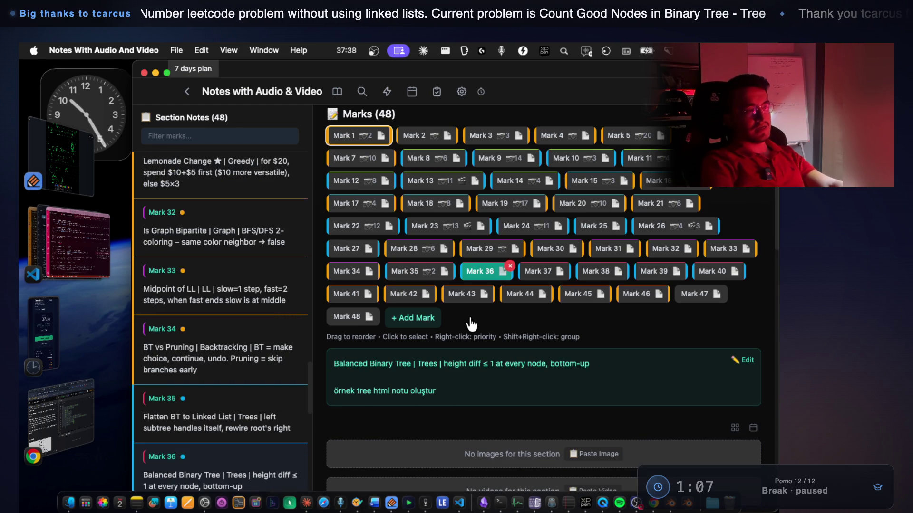
key("Right")
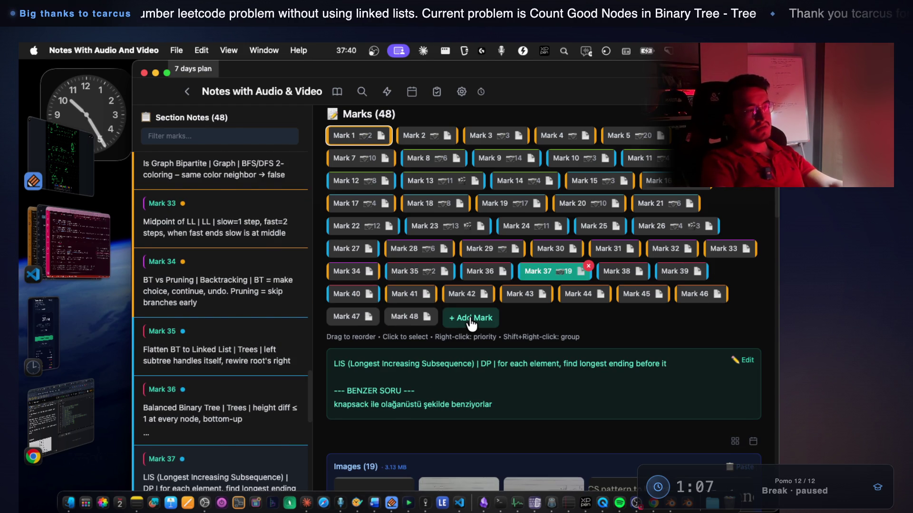
key("Right")
key("Right")
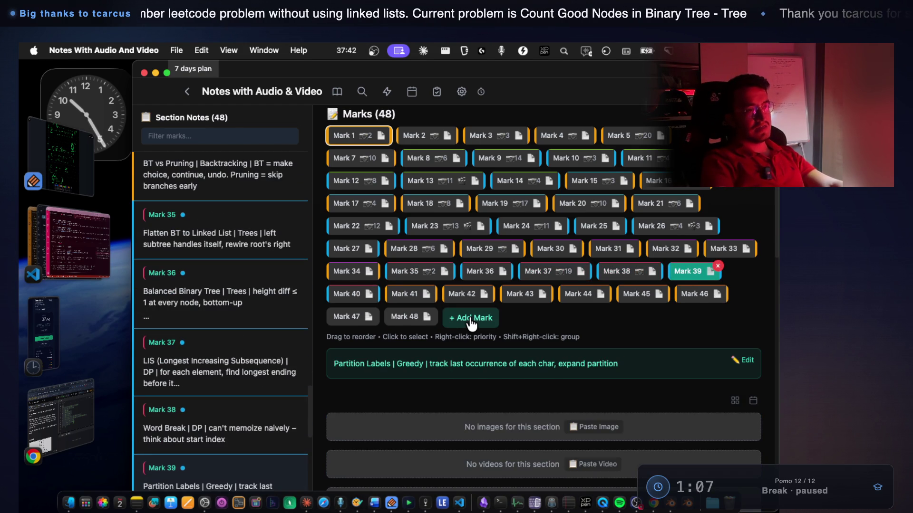
key("Left")
key("Left")
key("Left")
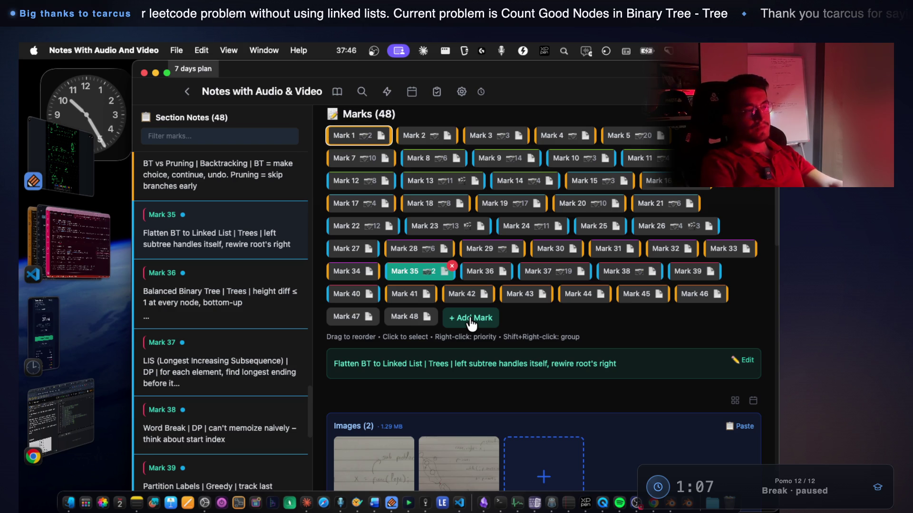
key("Left")
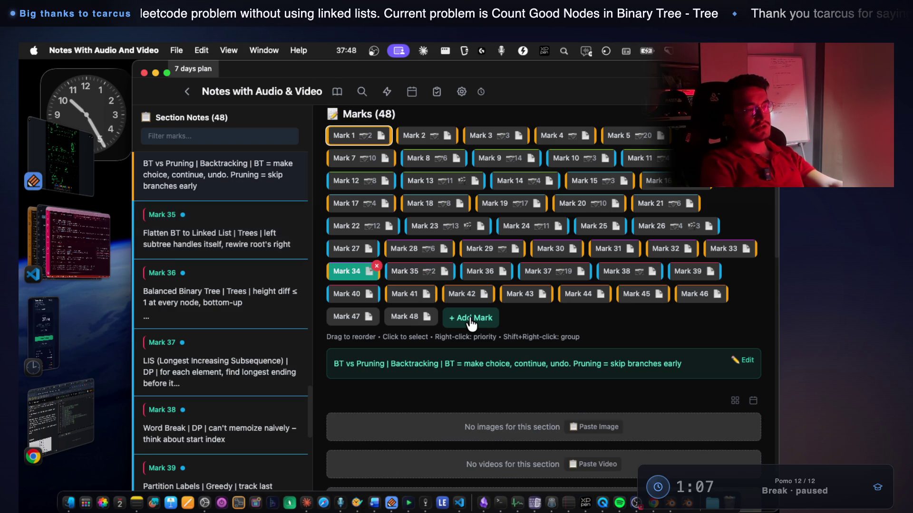
key("Left")
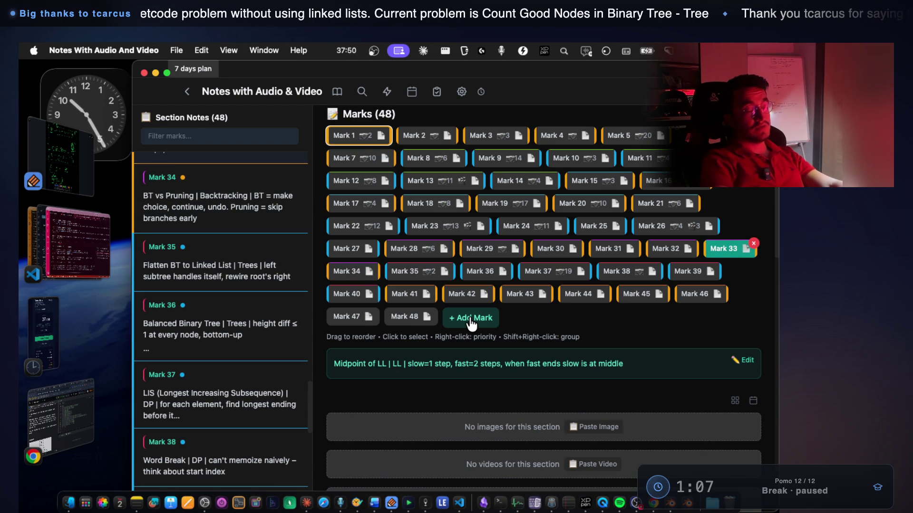
key("Left")
key("Left")
key("Left")
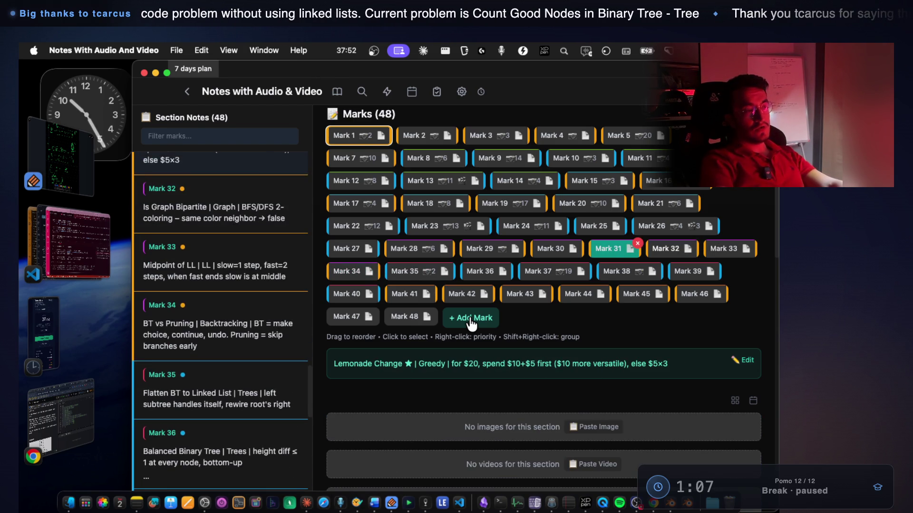
Revisit Mark 29's Max Path Sum and Mark 30's 0/1 Knapsack, then move on through the later marks
key("Left")
key("Right")
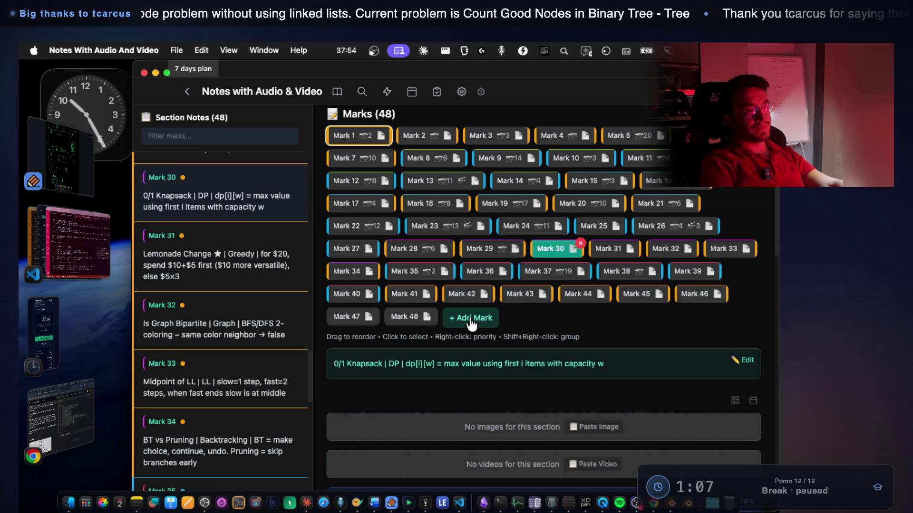
key("Left")
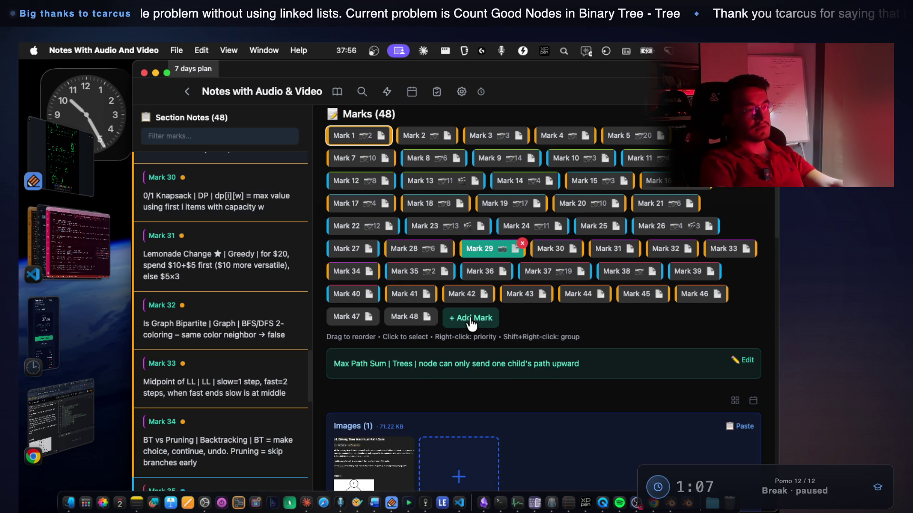
key("Right")
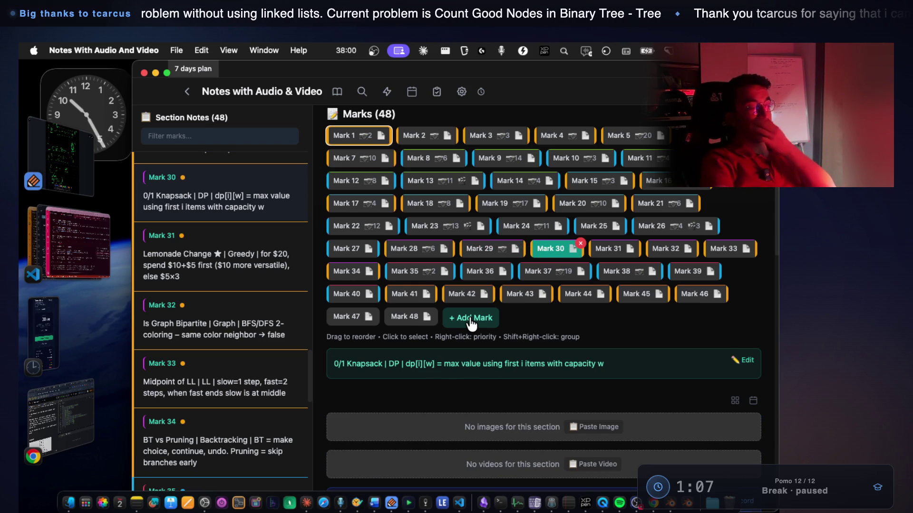
key("Right")
key("Right")
key("Left")
key("Right")
key("Right")
key("Right")
key("Right")
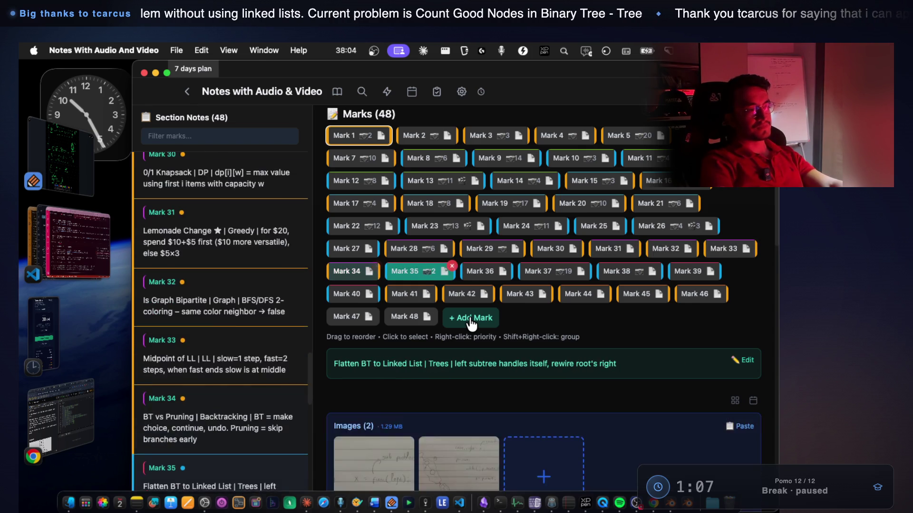
key("Right")
key("Right")
key("Right")
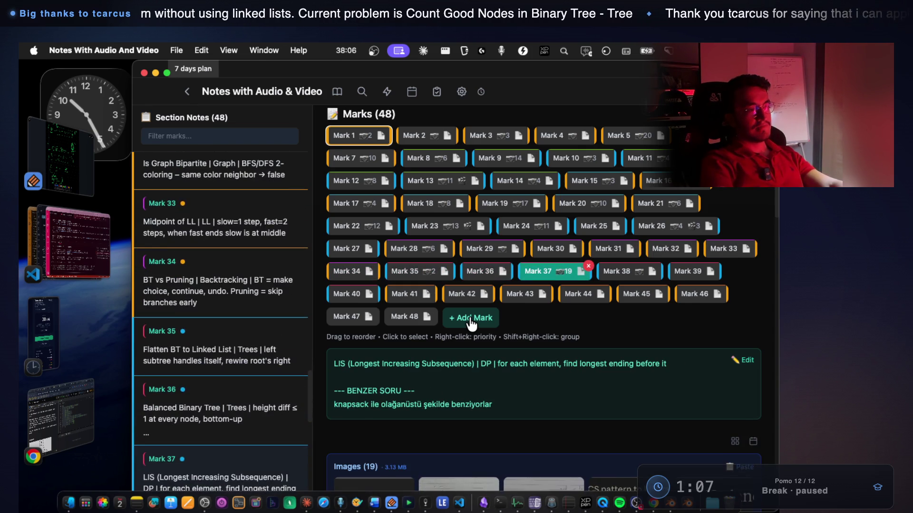
key("Left")
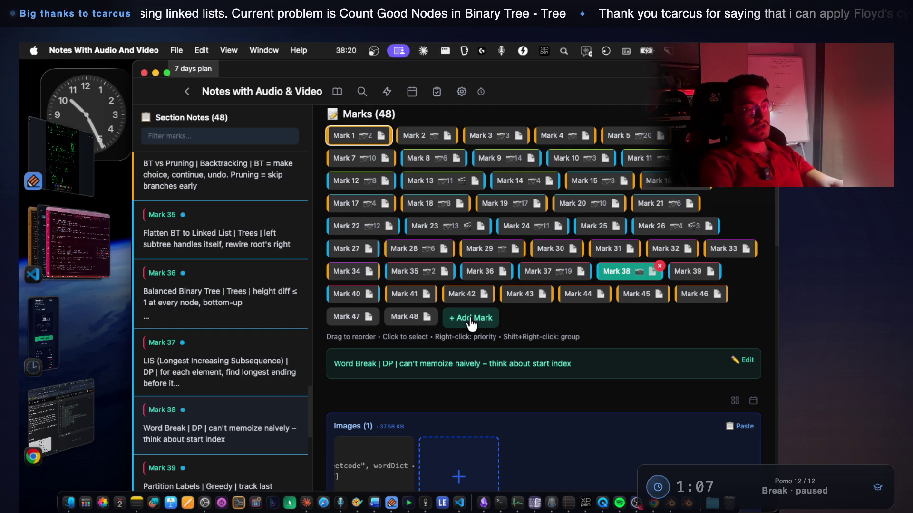
key("Right")
key("Right")
key("Right")
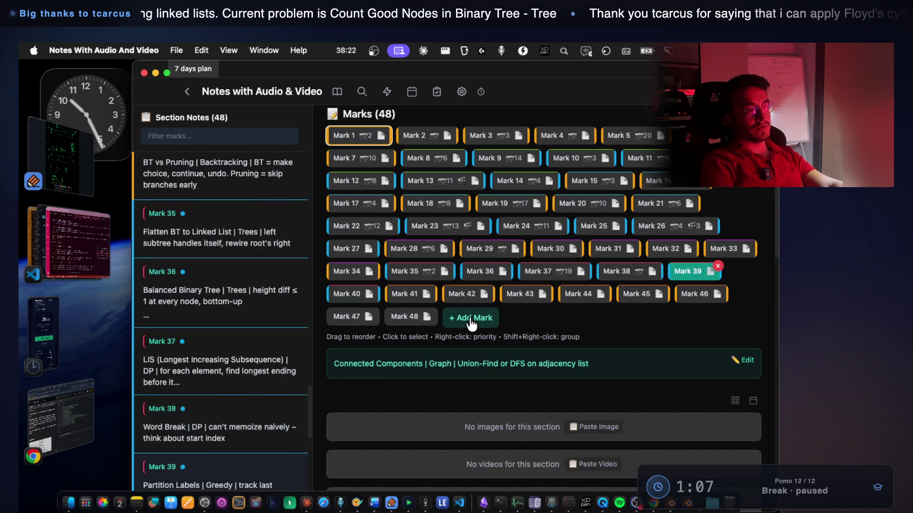
Review Marks 40–44, including Edit Distance and 3Sum, ending on Mark 41
key("Left")
key("Right")
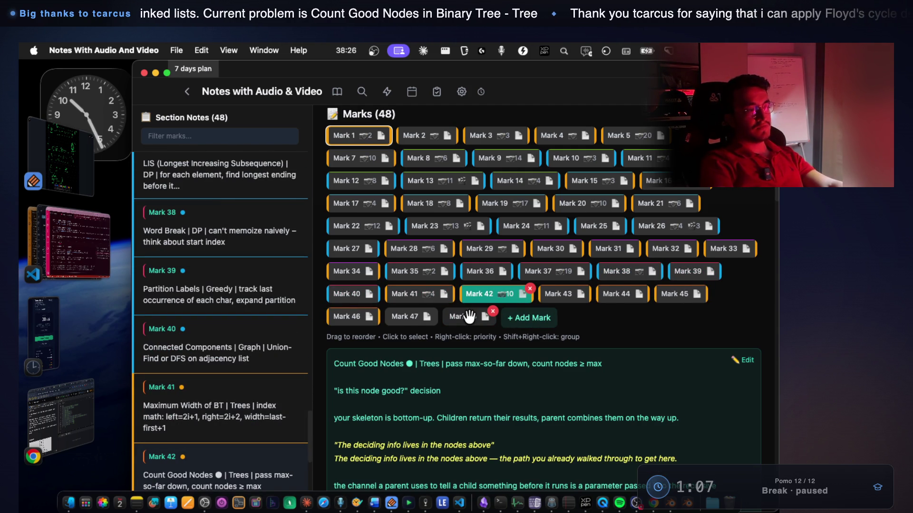
key("Right")
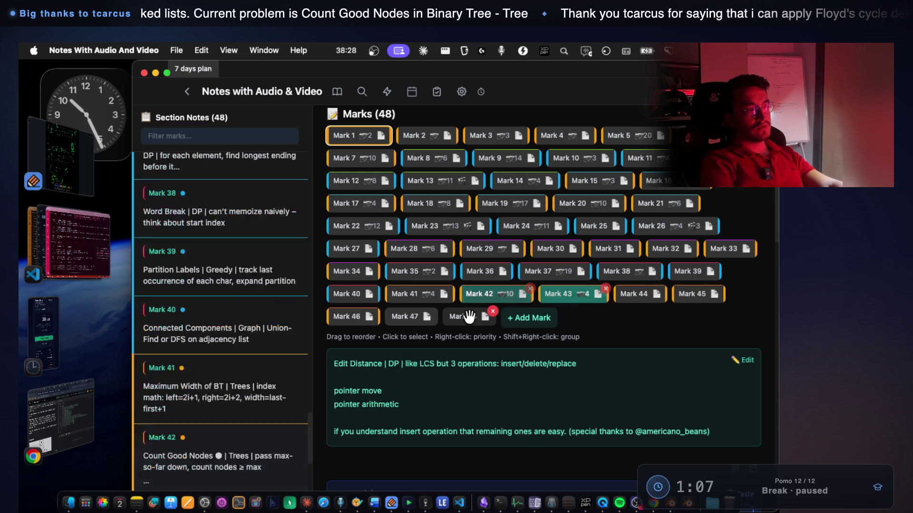
key("Right")
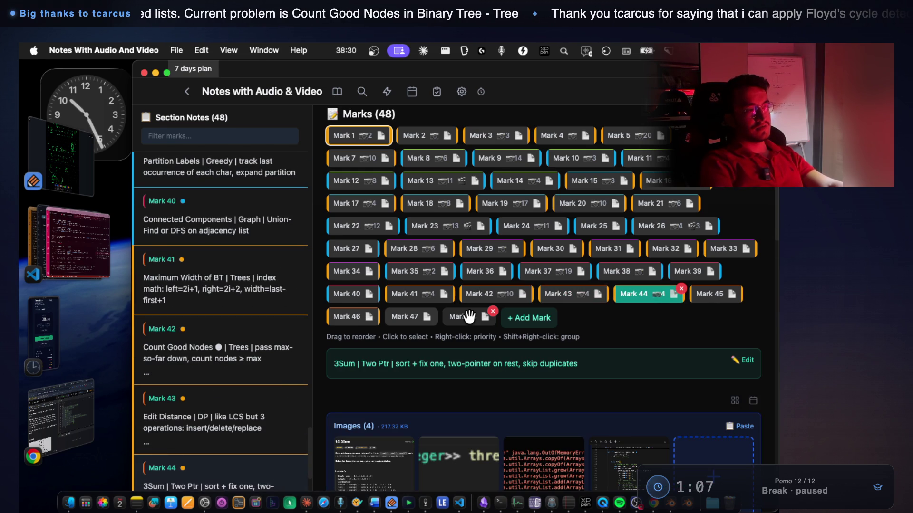
key("Left")
key("Left")
key("Left")
key("Right")
key("Left")
key("Right")
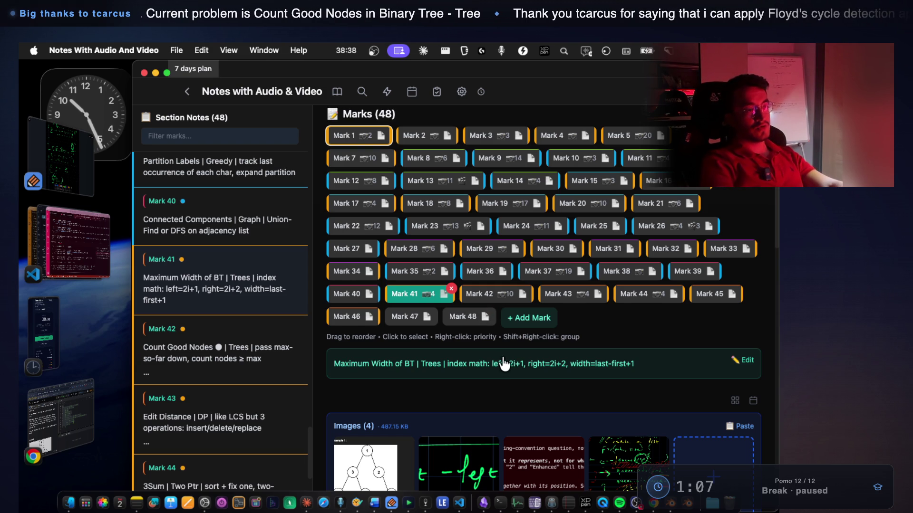
Highlight the index math formulas in Mark 41's Maximum Width of BT note and scroll down it
left_click_drag(488, 366, 632, 370)
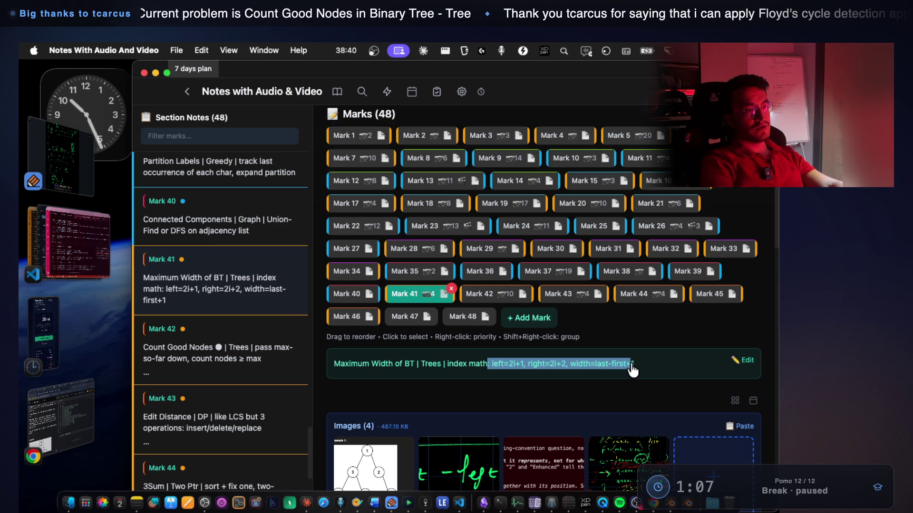
scroll(543, 295, "down", 1)
scroll(541, 304, "down", 3)
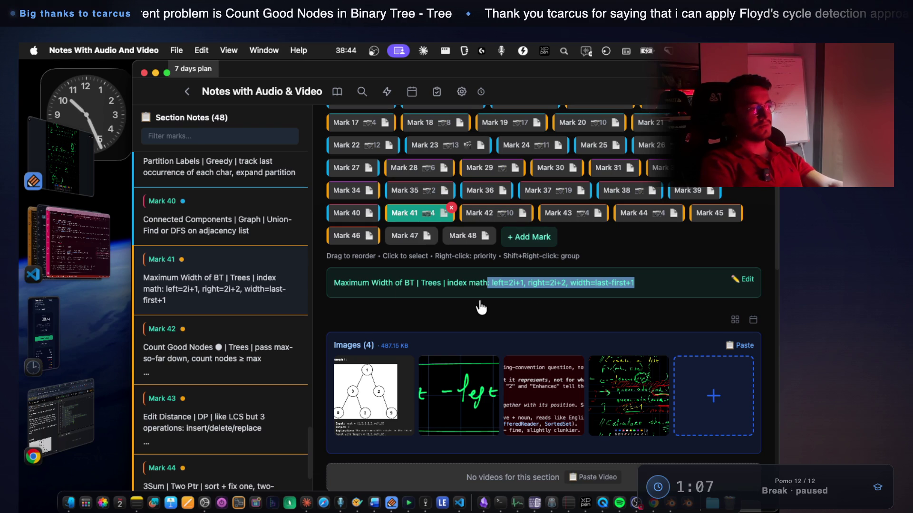
left_click(86, 246)
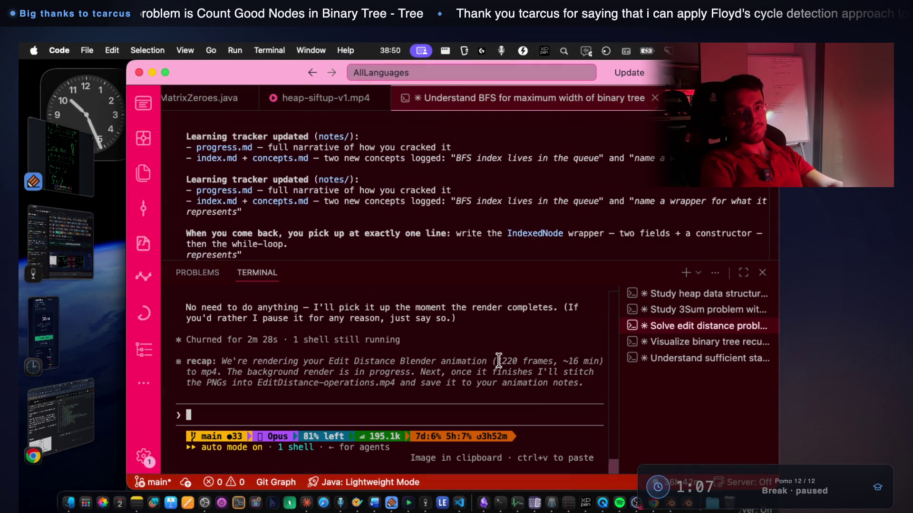
Scroll through the terminal's Edit Distance render recap and type 'is it still rendering?'
scroll(446, 358, "up", 3)
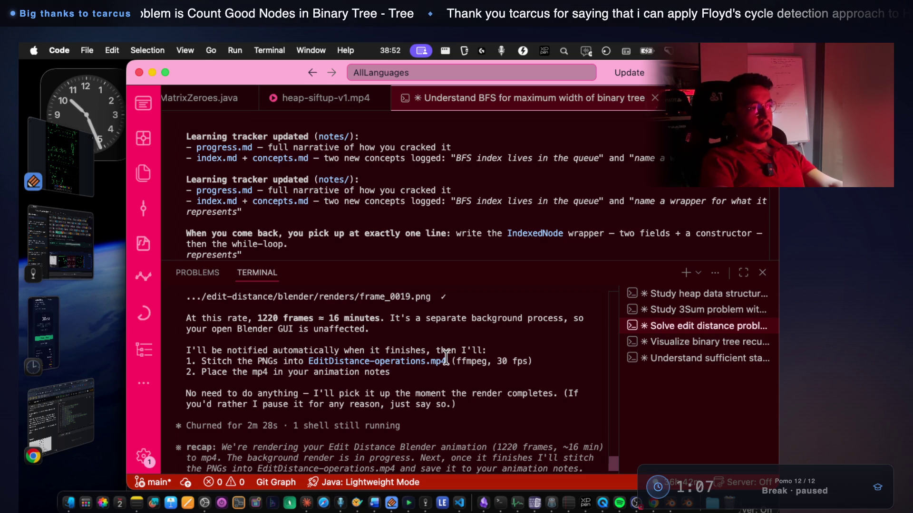
scroll(446, 357, "down", 3)
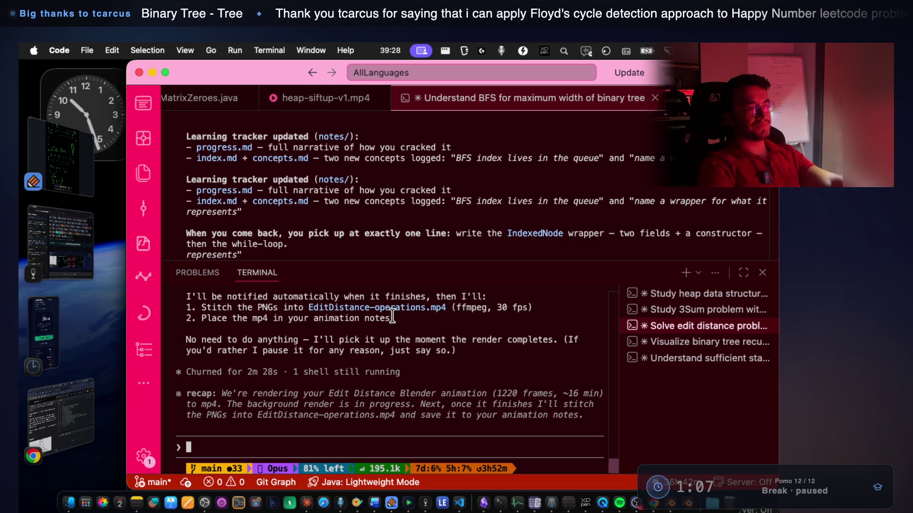
type("is ")
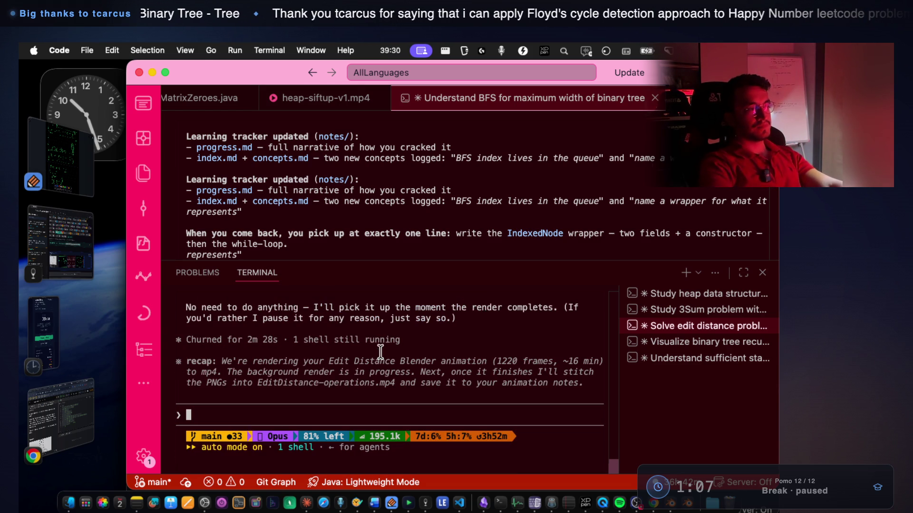
type("it ")
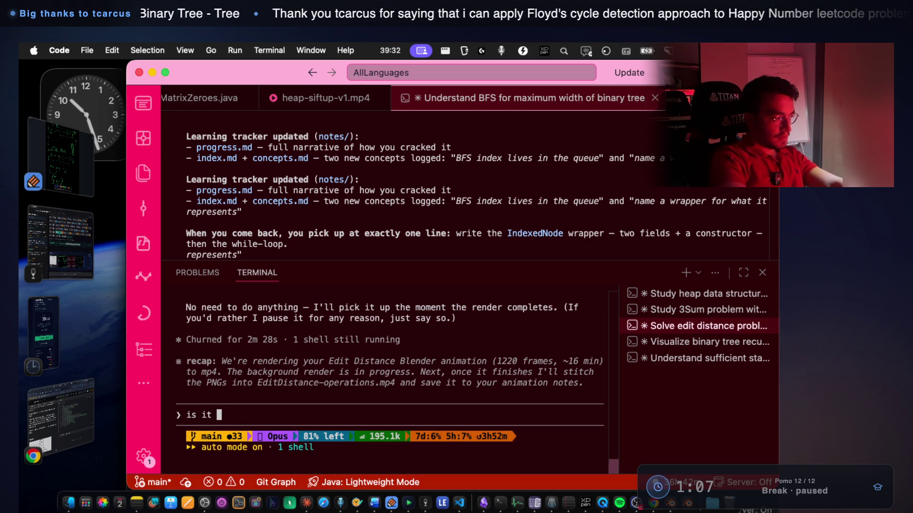
type("still rendering?")
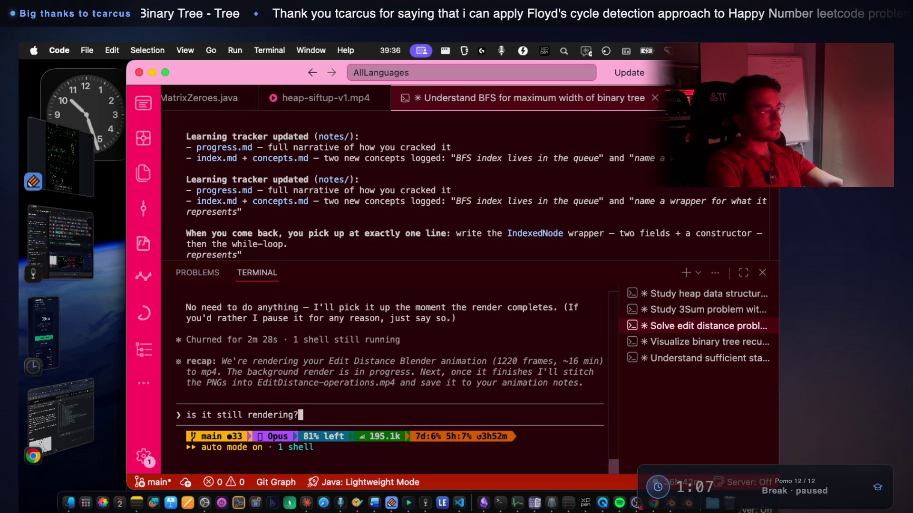
Send the render question and highlight the reply saying the render runs as a separate background process
key("Return")
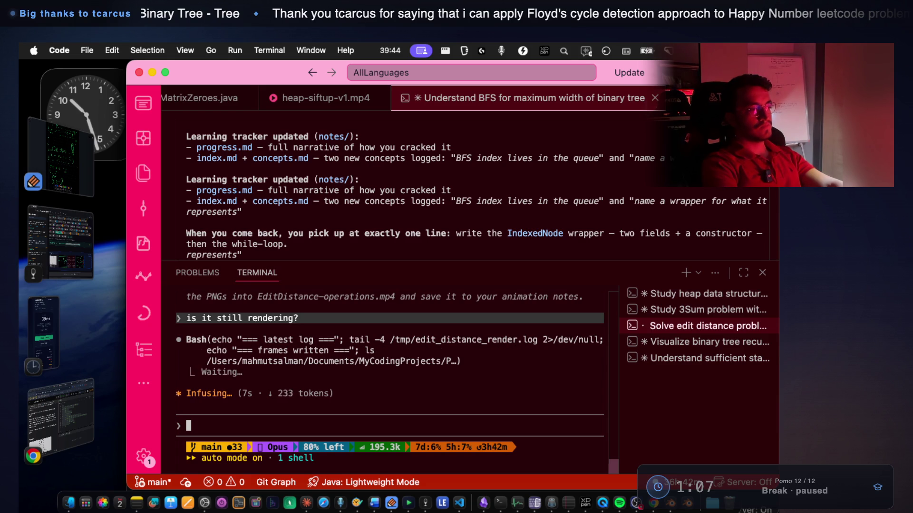
scroll(374, 245, "up", 5)
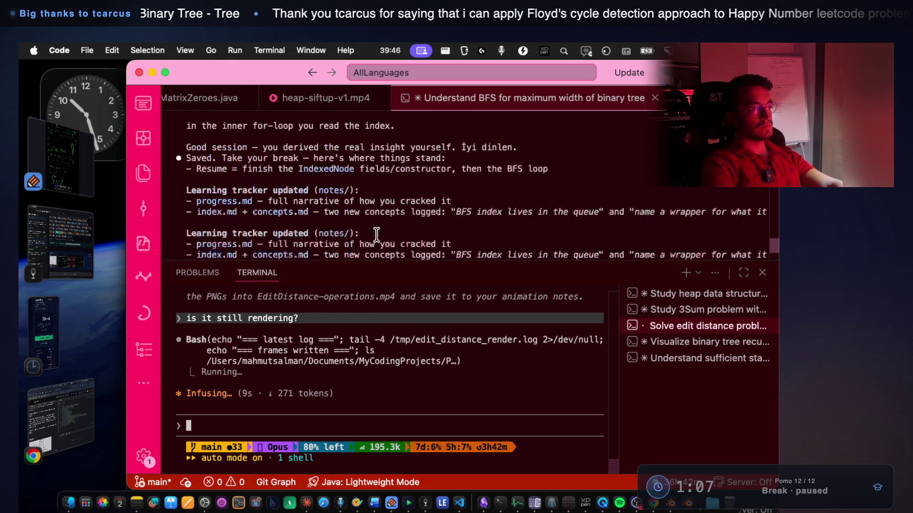
scroll(357, 315, "up", 3)
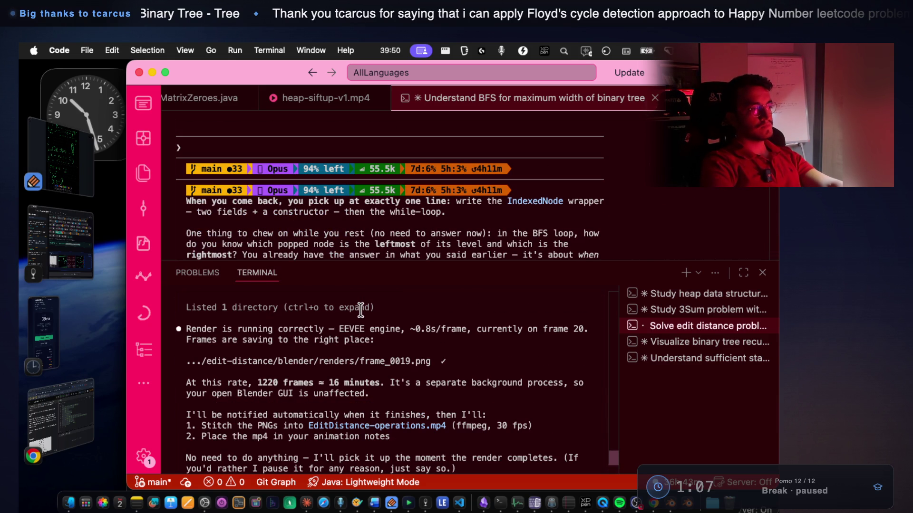
left_click_drag(390, 383, 564, 383)
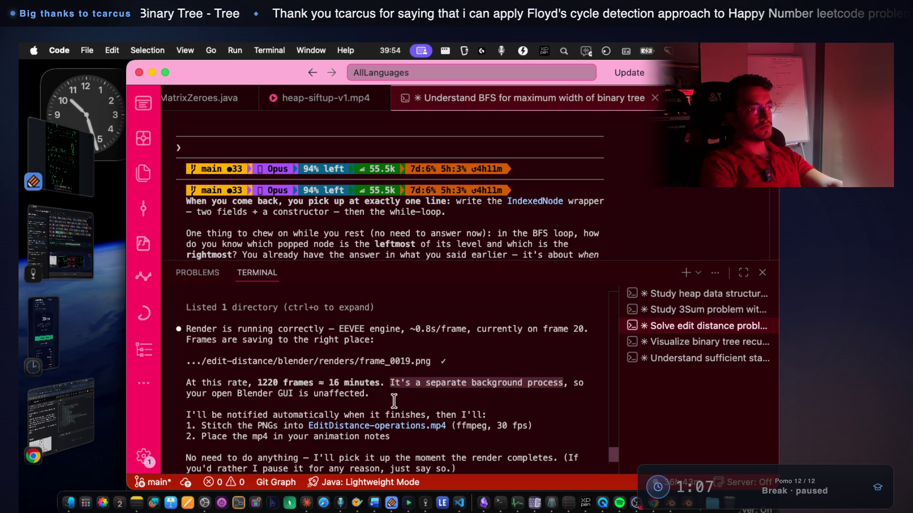